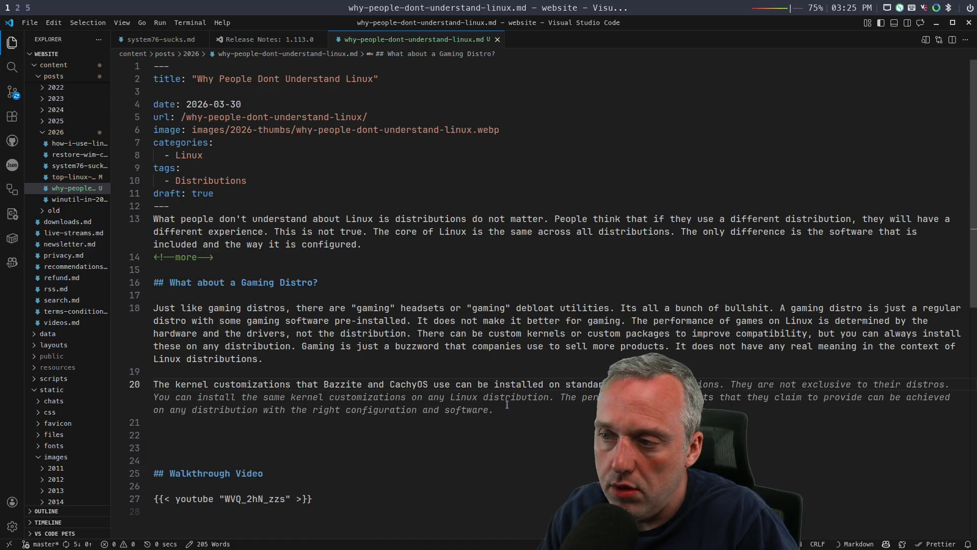
Step: Reword the sentence to say the kernel customizations install on Arch Linux, dropping 'and configured'
key(ctrl+BackSpace)
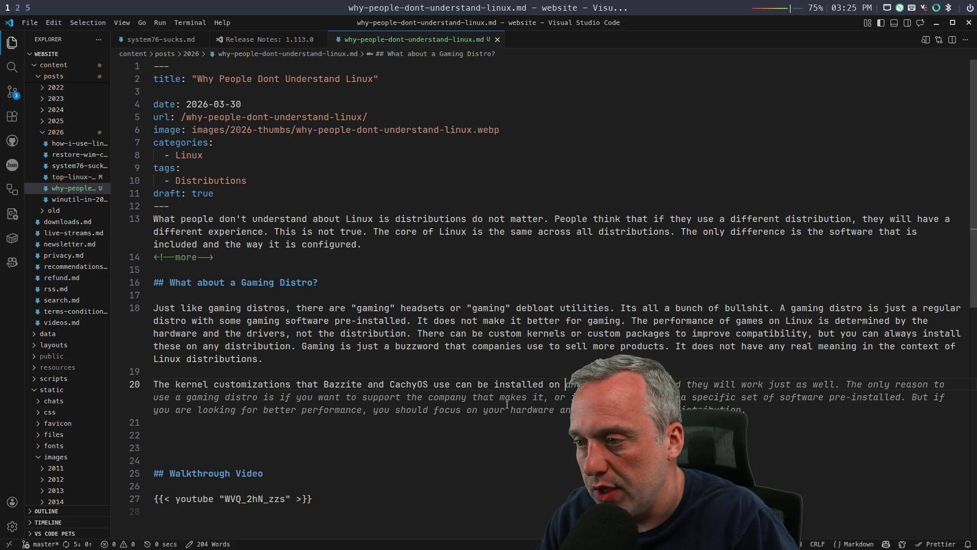
text(Arch)
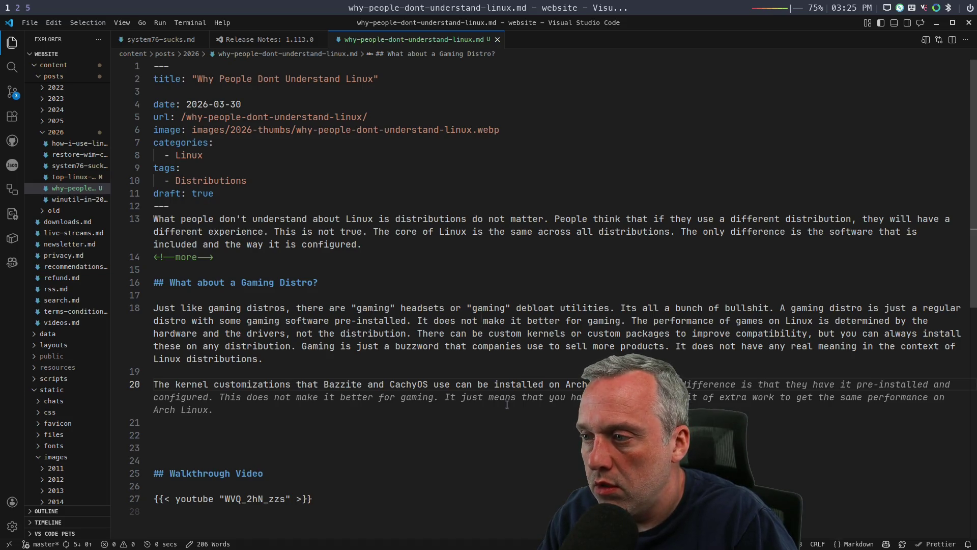
key(Tab)
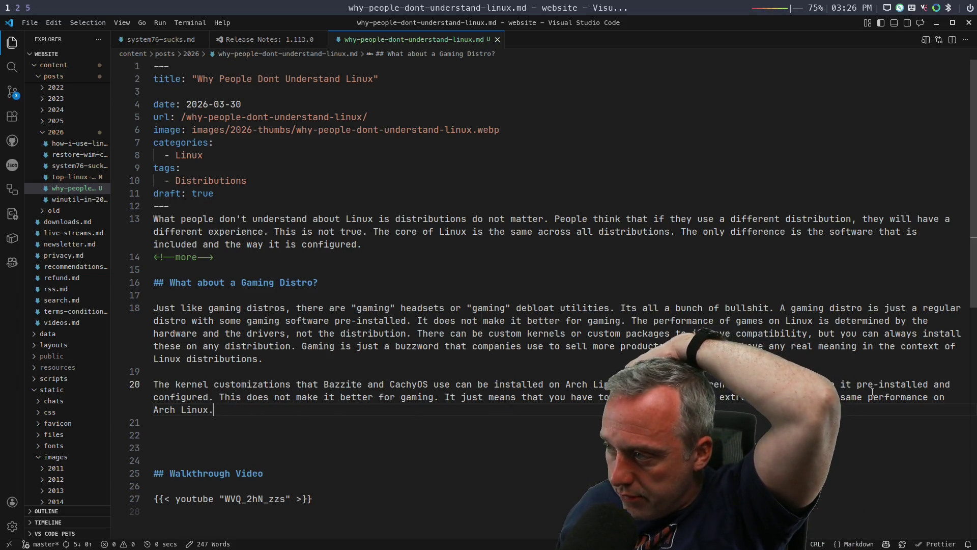
double_click(939, 384)
mouse_move(940, 385)
mouse_down()
mouse_move(716, 404)
mouse_move(205, 395)
mouse_up()
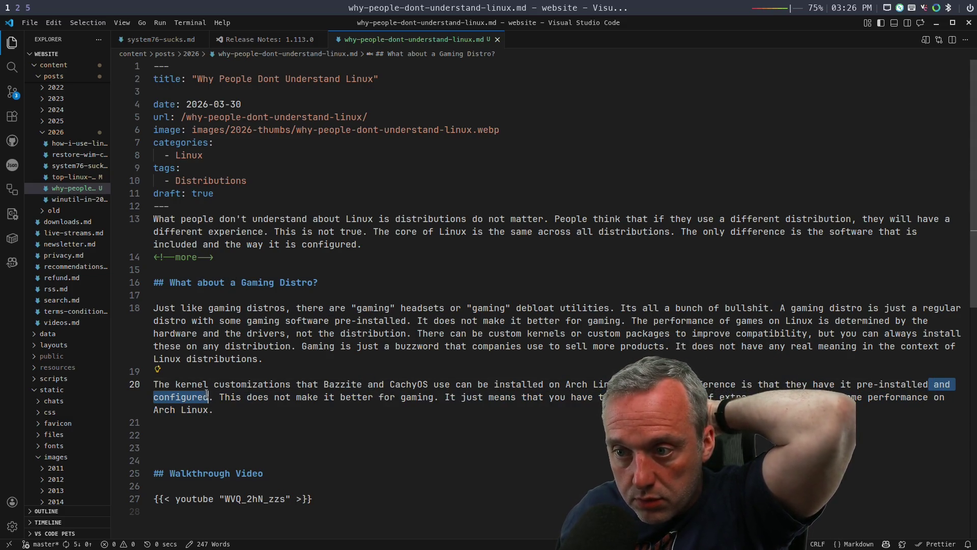
key(BackSpace)
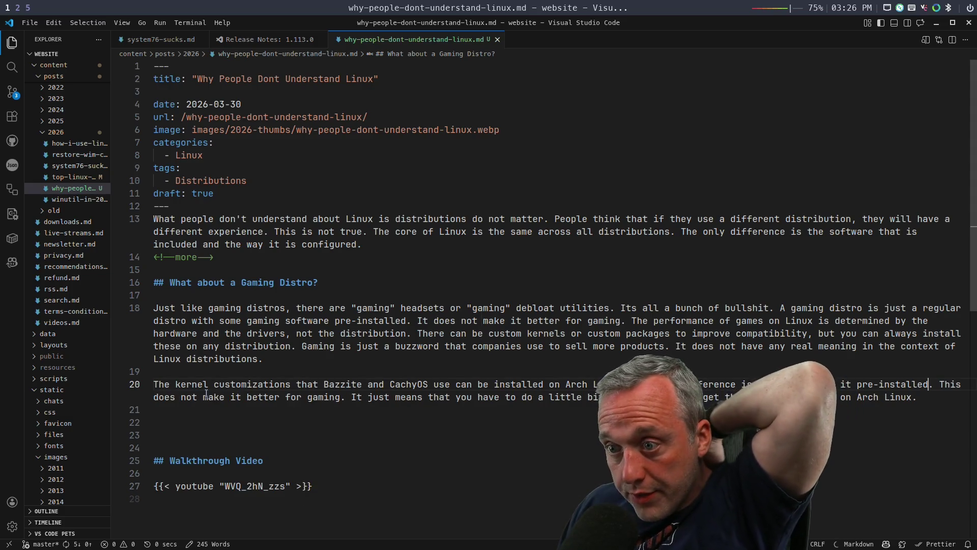
key(Down)
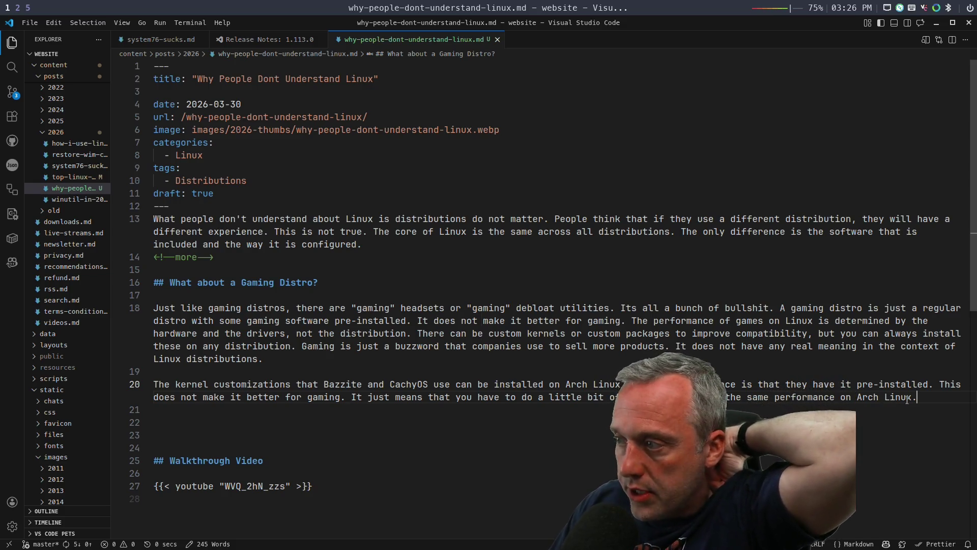
key(Return)
key(Return)
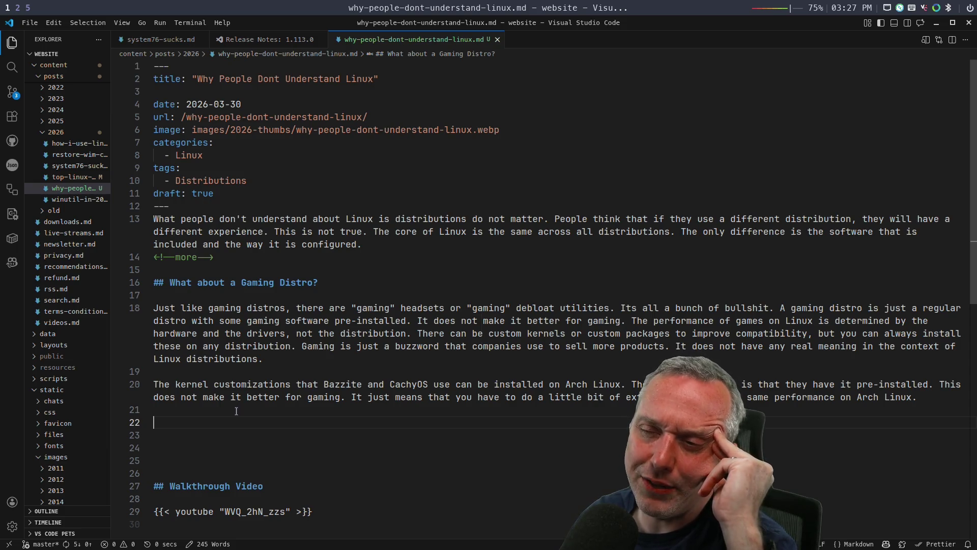
text(33 )
text(## The)
Step: Write the '## The Linux Journey' heading and move to its body
key(BackSpace)
key(BackSpace)
key(BackSpace)
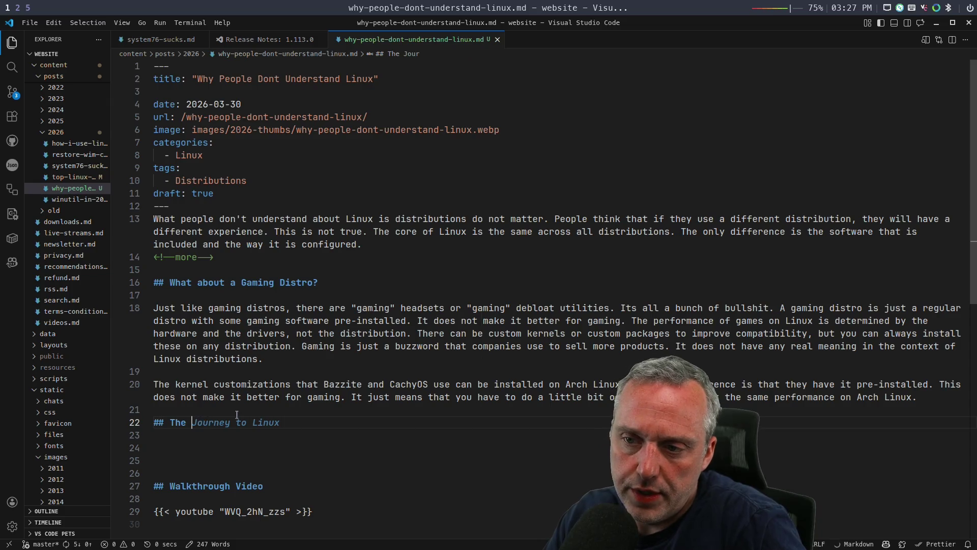
text(Linux Journey)
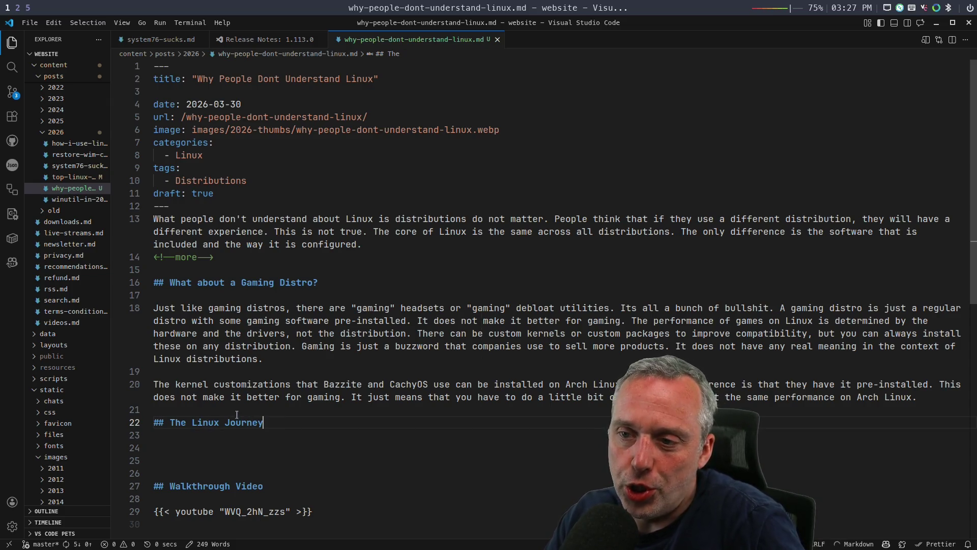
key(Return)
key(Return)
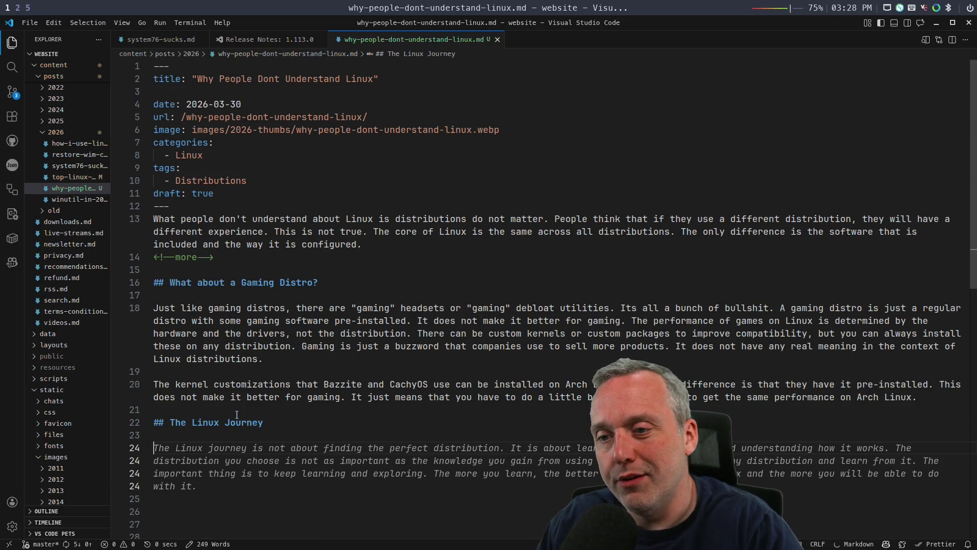
text(>)
text(It)
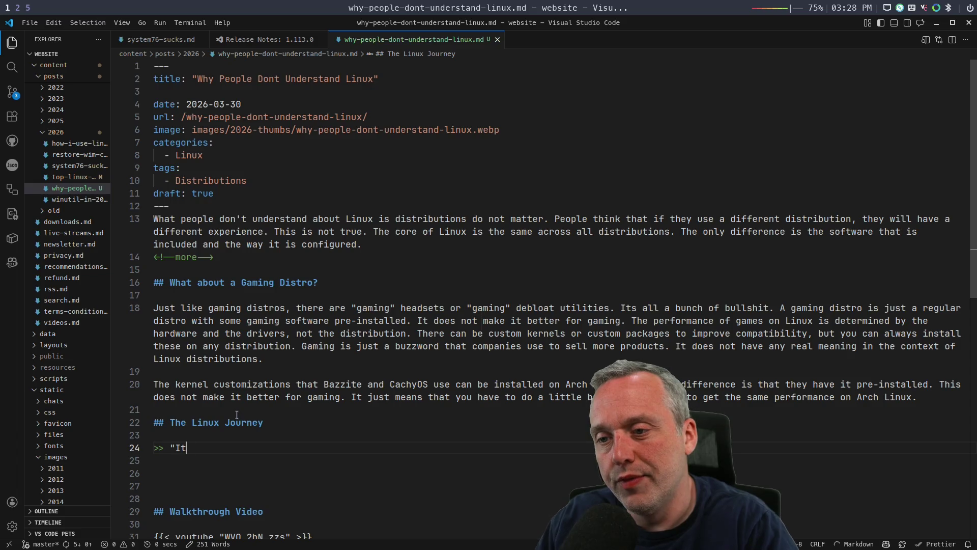
text(not)
Step: Insert the destination-versus-journey quote attributed to Anonymous
key(Tab)
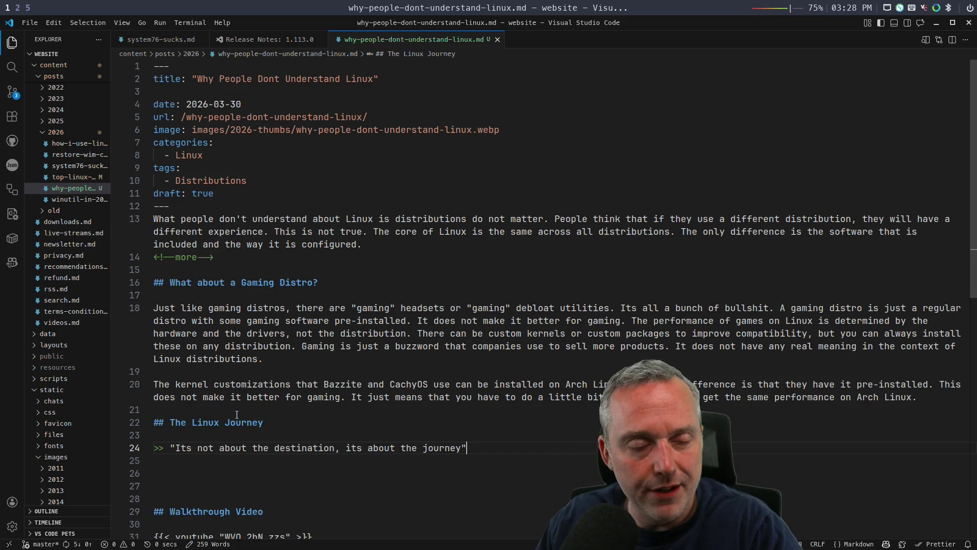
key(Tab)
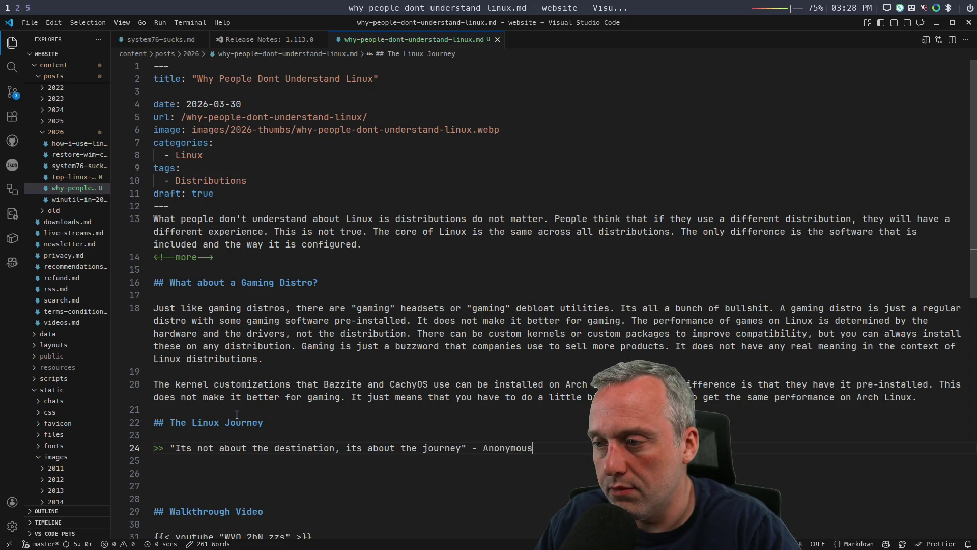
key(Return)
key(Return)
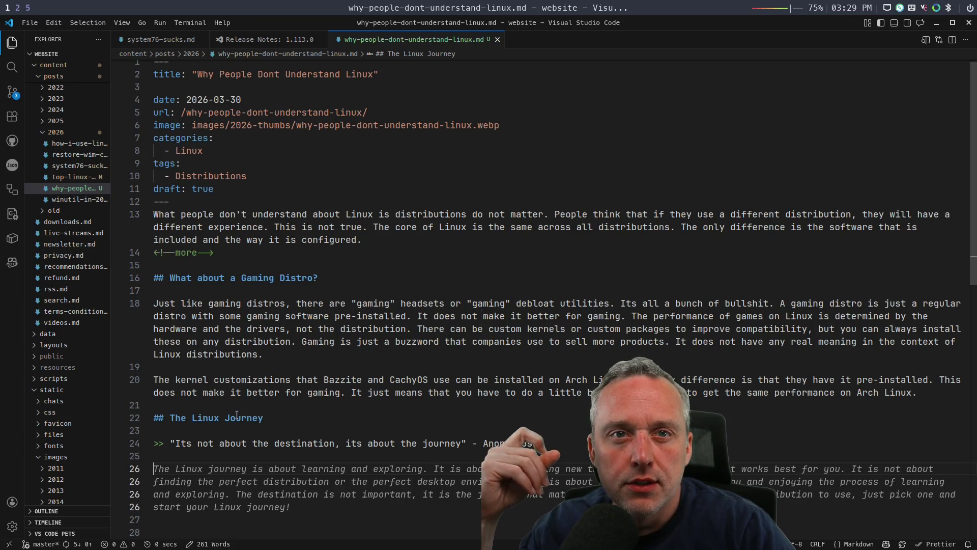
Step: Accept the learning-and-exploring paragraph and cut its closing sentences from 'The destination' onward
key(Tab)
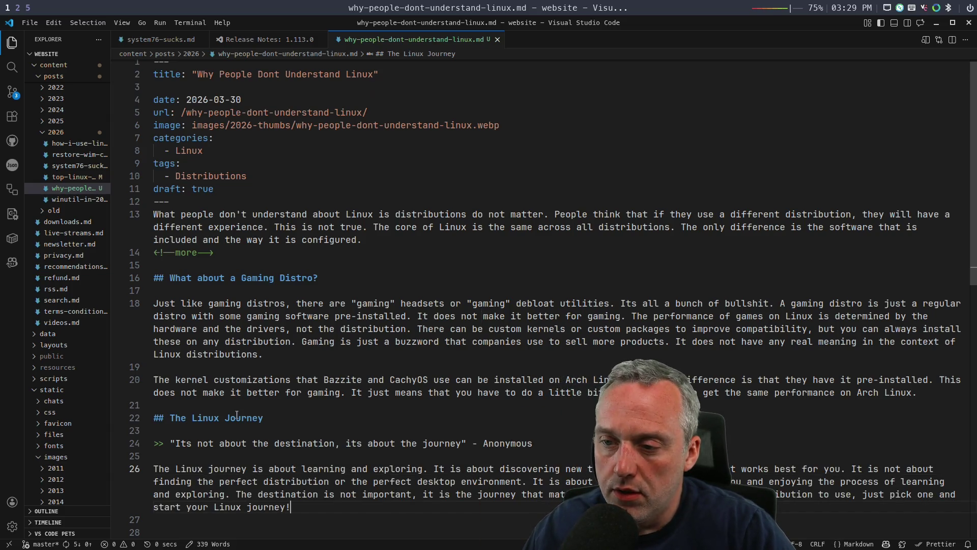
key(Up)
scroll(237, 415, down, 1)
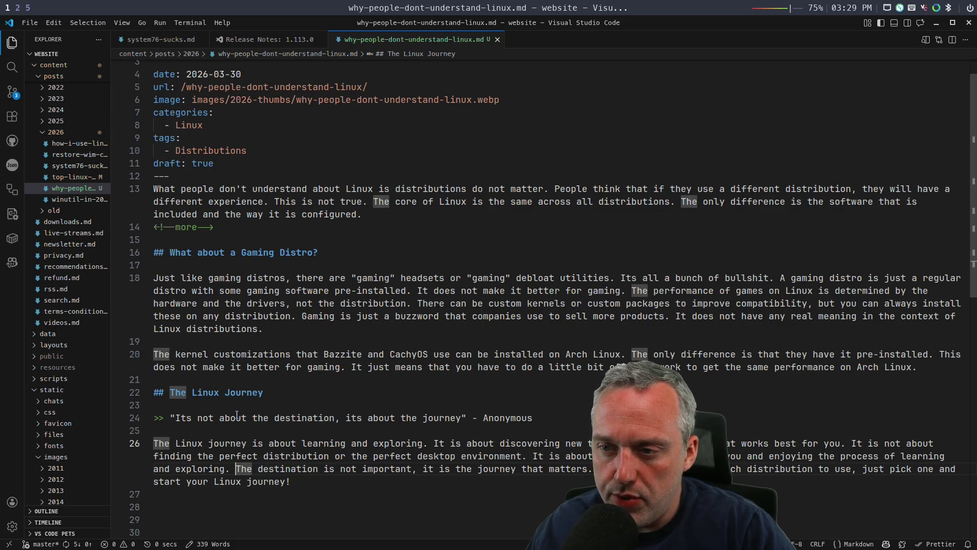
key(shift+Down)
scroll(237, 416, down, 1)
key(BackSpace)
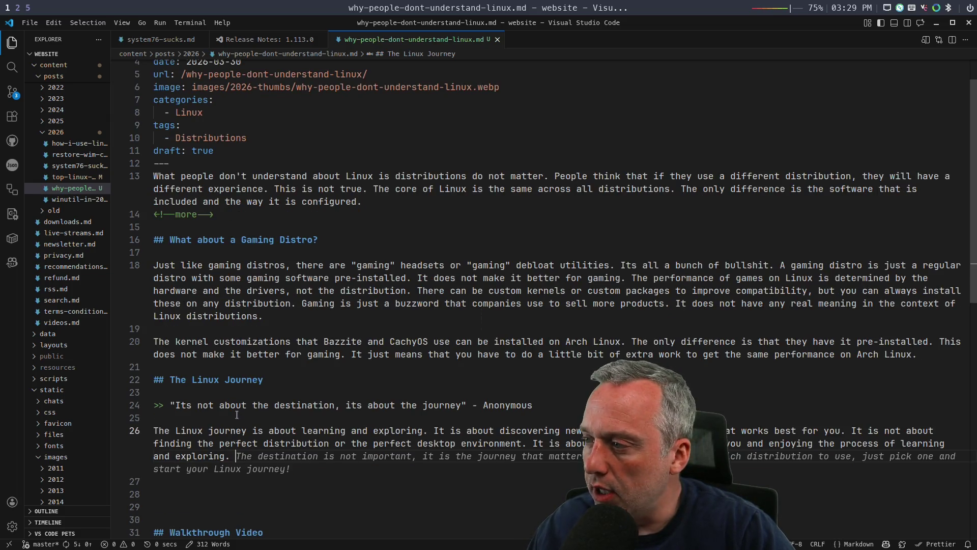
key(Return)
key(Return)
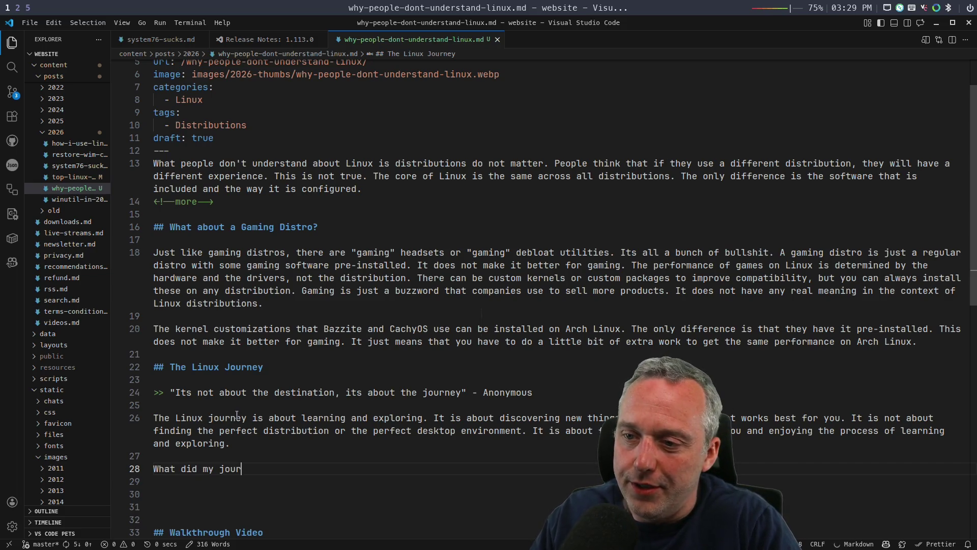
text(na)
text(look like?)
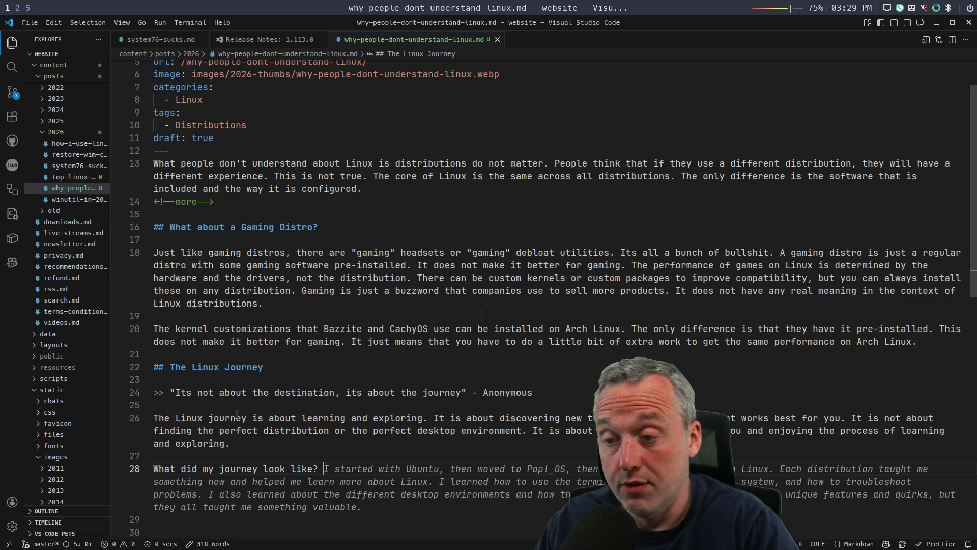
Step: Leave the editor for the browser workspace and start a new browser window
key(super+2)
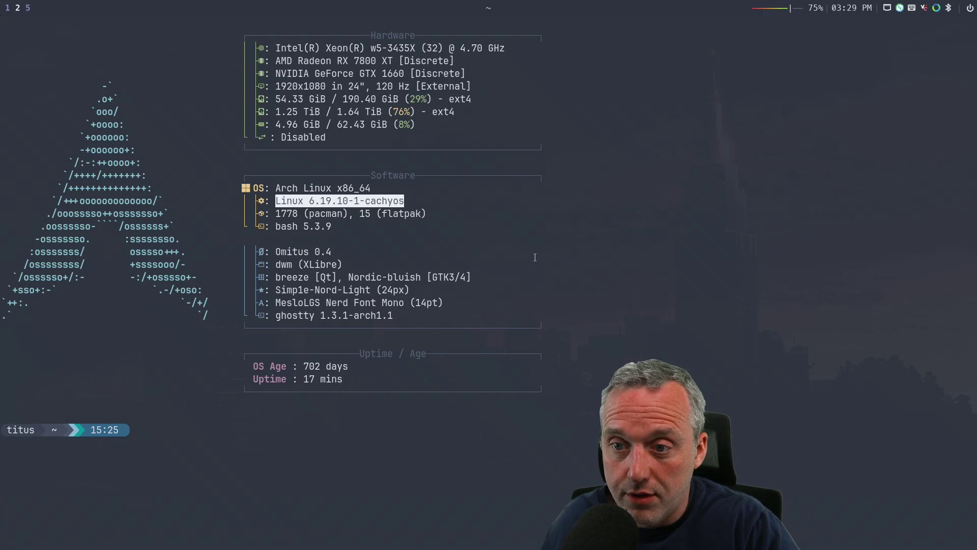
key(super+3)
key(super+b)
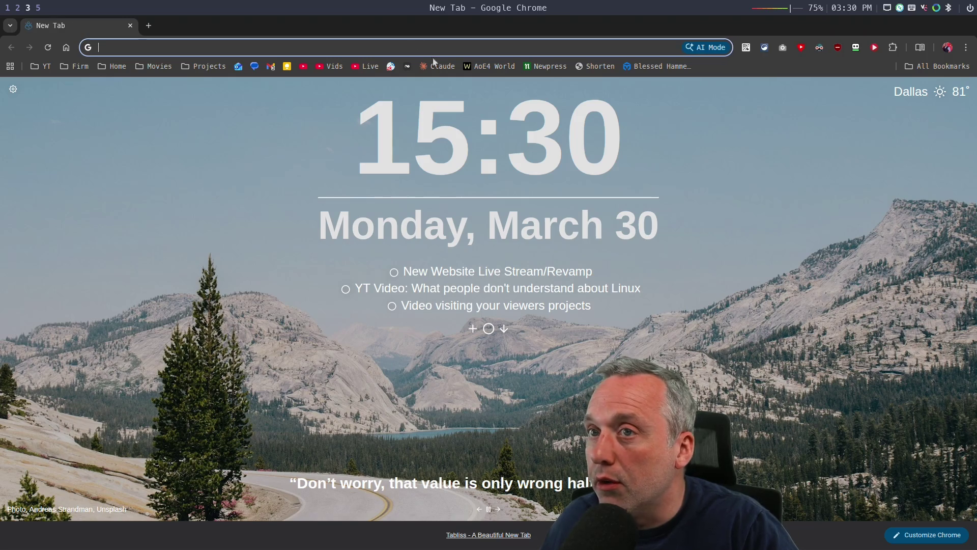
Step: Go from YouTube Studio's playlists to the public channel's home page
click(320, 68)
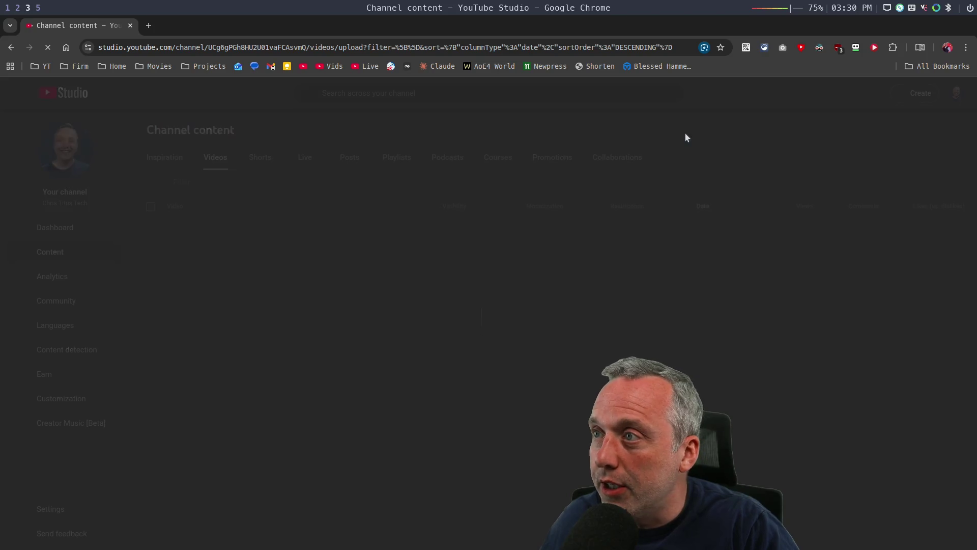
click(397, 160)
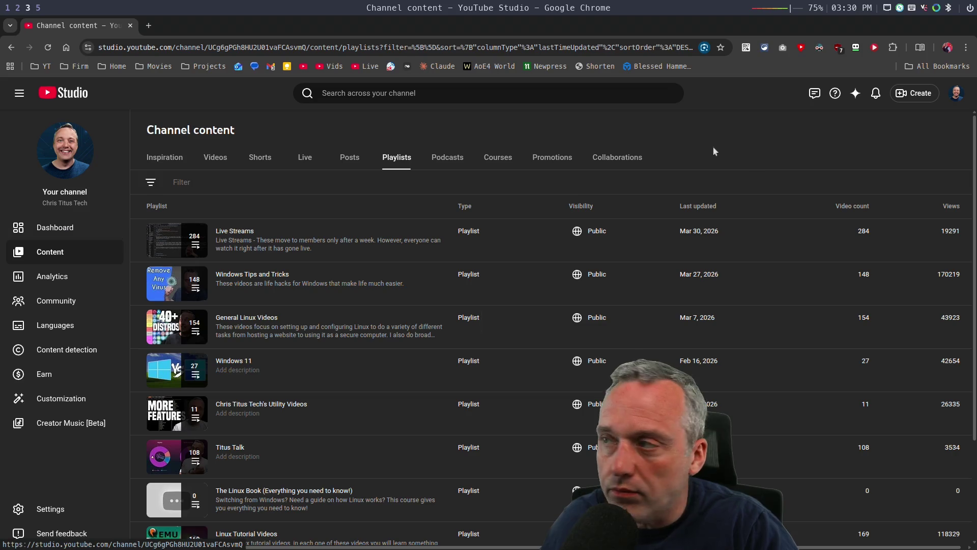
click(956, 93)
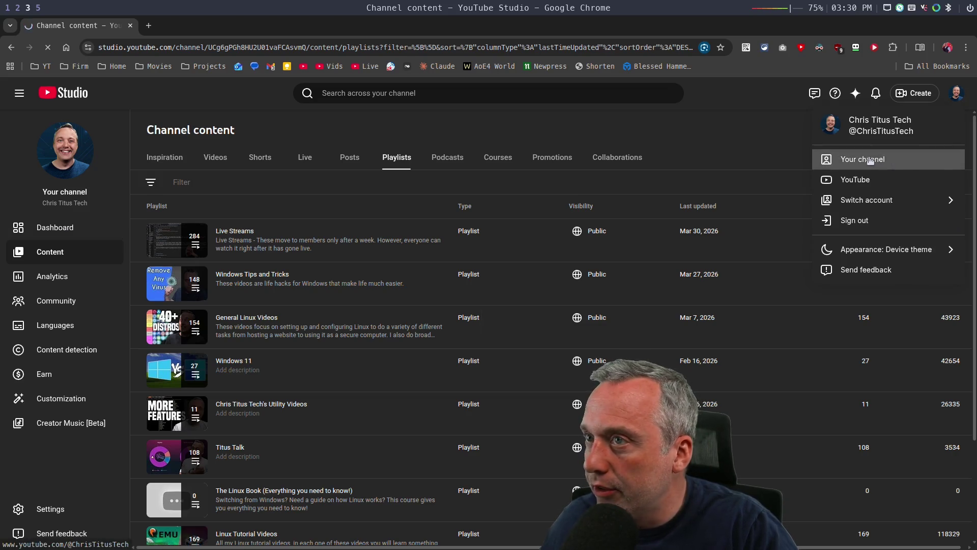
click(863, 159)
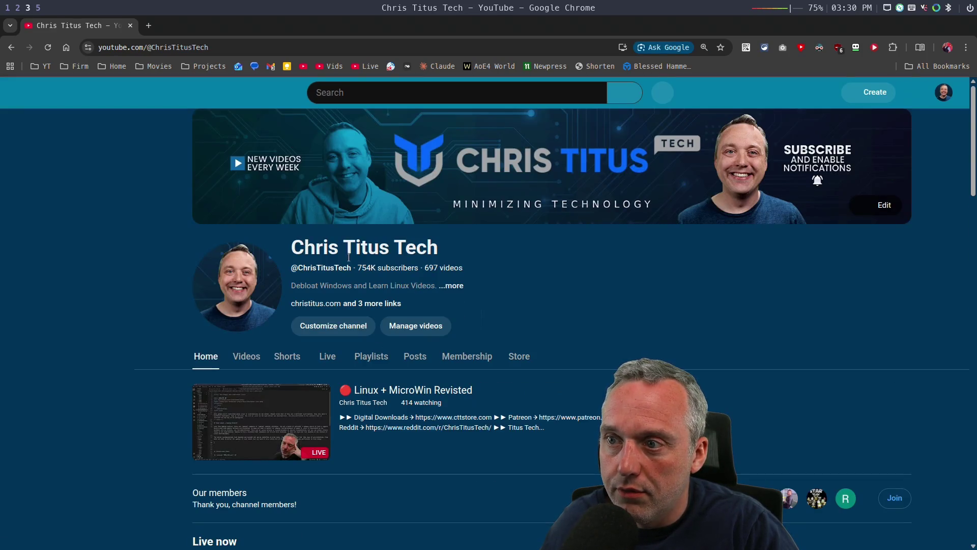
click(374, 364)
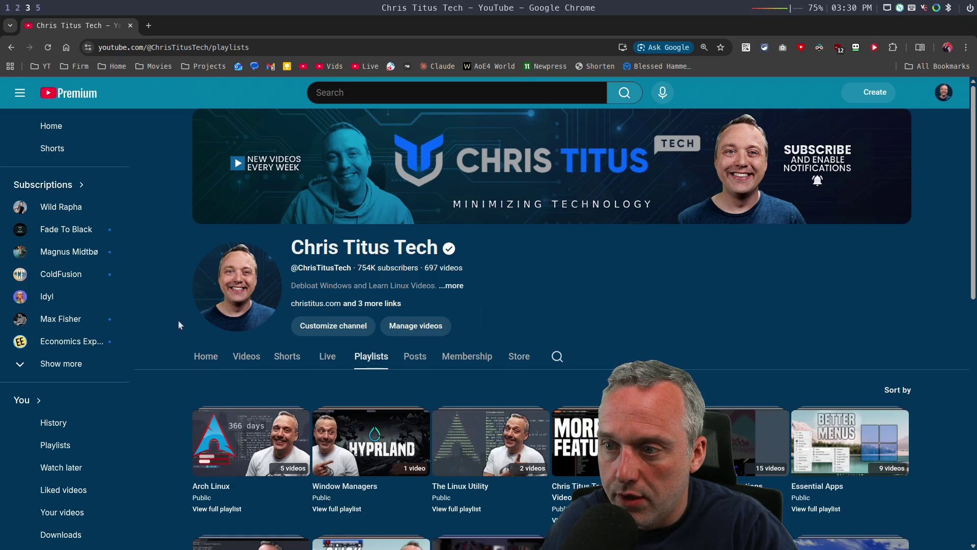
scroll(179, 325, down, 3)
scroll(178, 324, down, 3)
scroll(181, 323, down, 2)
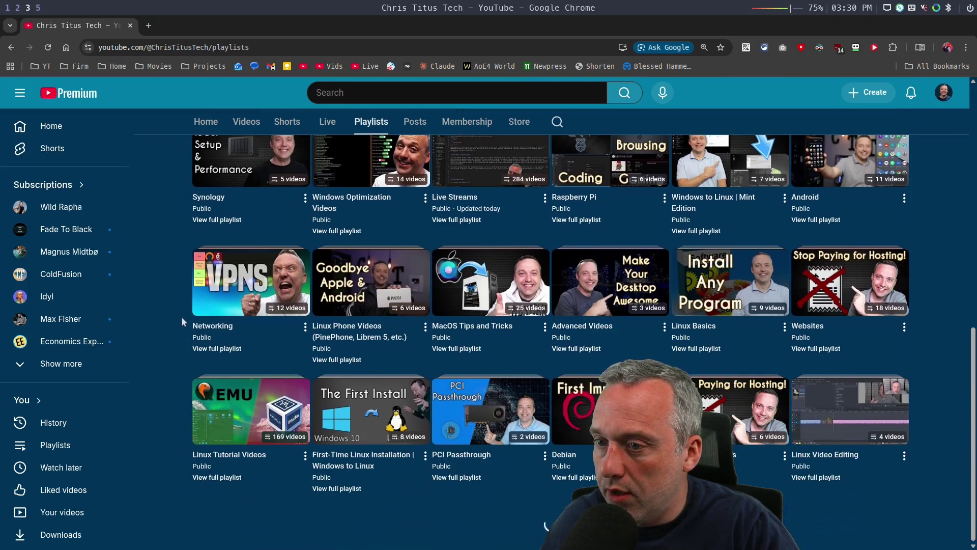
scroll(433, 361, up, 10)
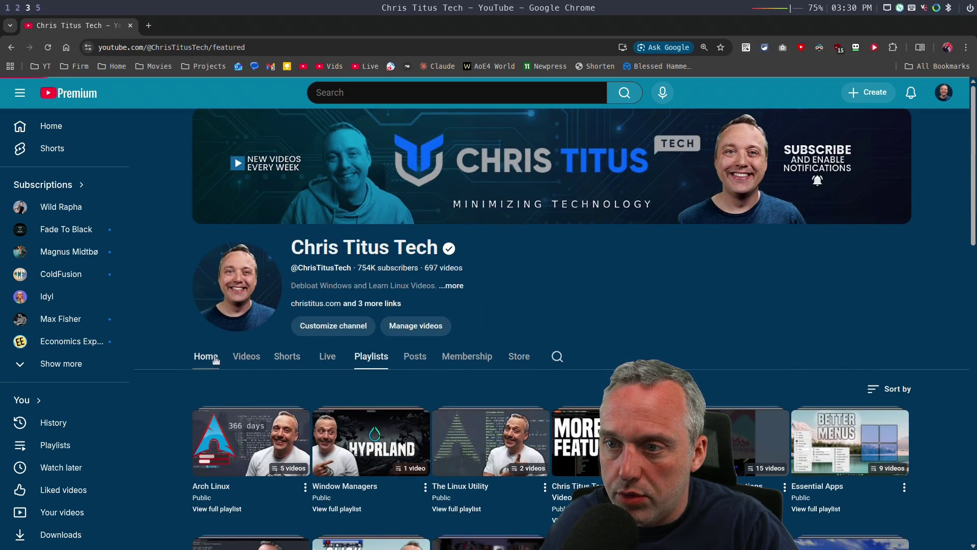
click(211, 359)
scroll(448, 360, down, 3)
scroll(448, 358, down, 1)
scroll(448, 358, down, 5)
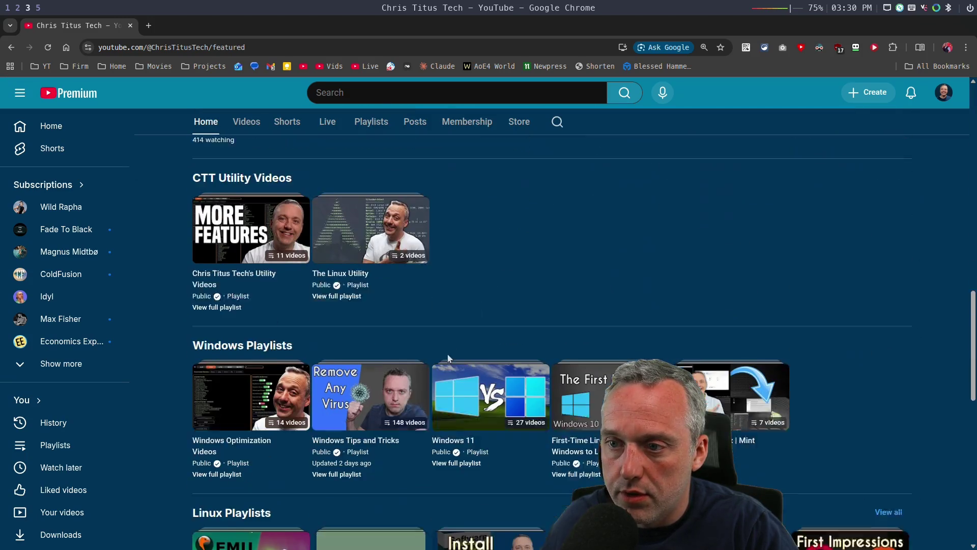
scroll(458, 355, down, 2)
scroll(489, 347, down, 2)
scroll(511, 343, down, 1)
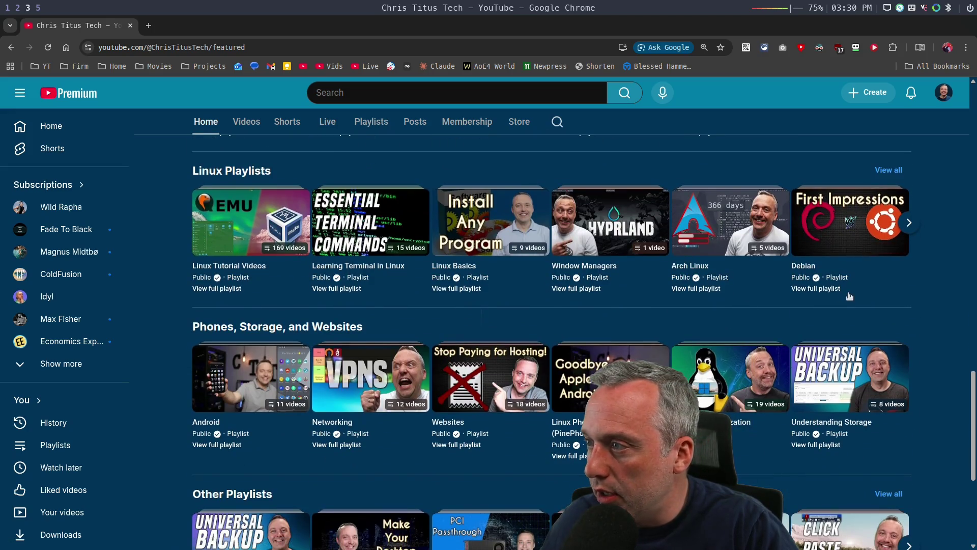
scroll(558, 300, down, 2)
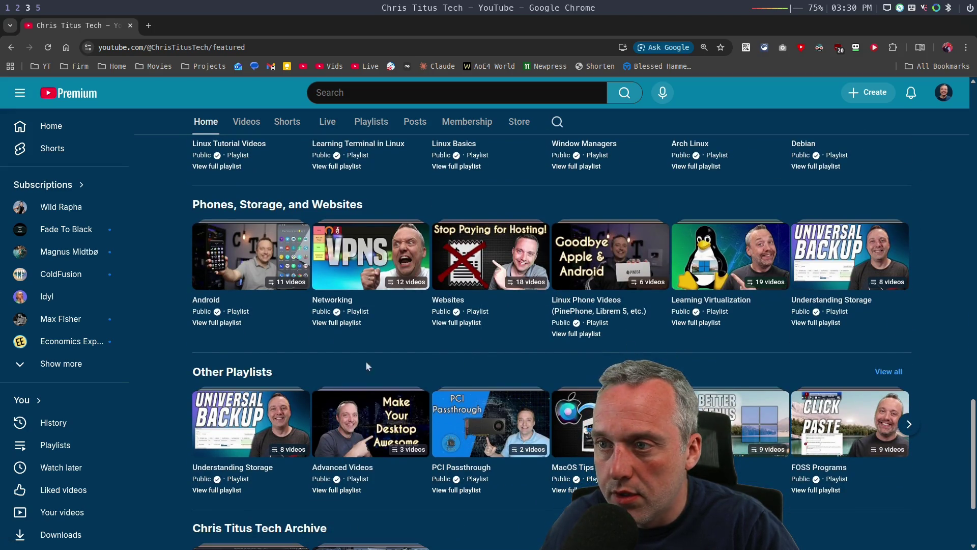
scroll(302, 363, down, 1)
scroll(303, 363, down, 1)
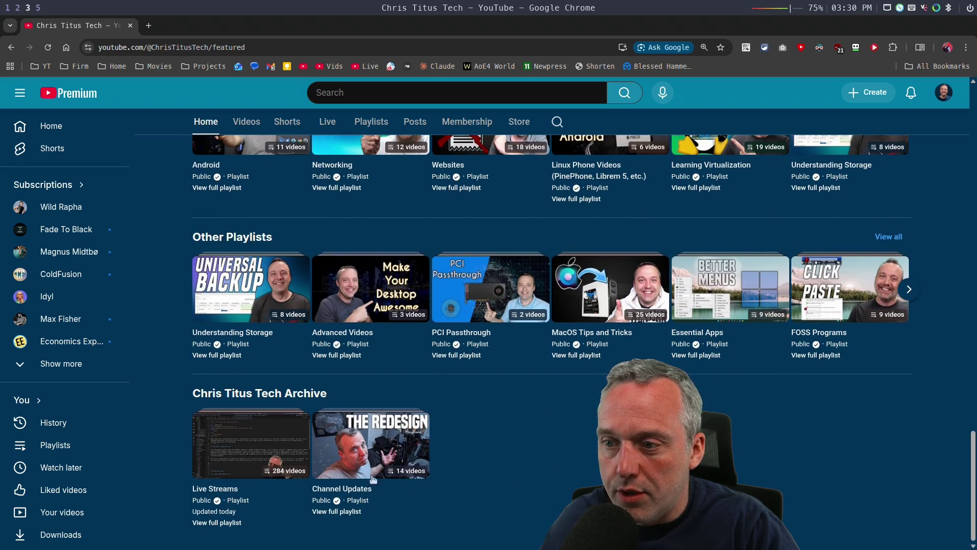
Step: Browse the Other and Linux playlist rows, then show the full Linux Playlists collection
click(910, 290)
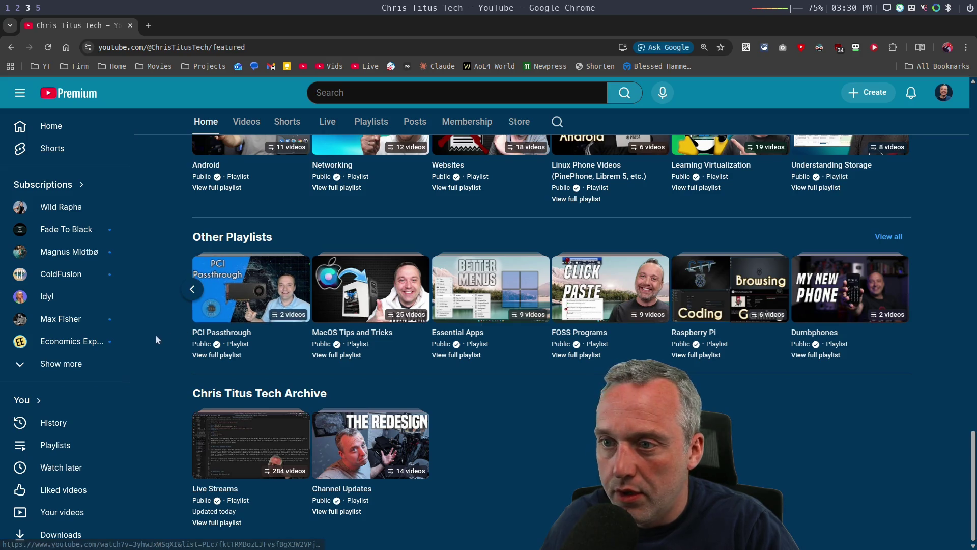
click(192, 290)
scroll(567, 393, up, 3)
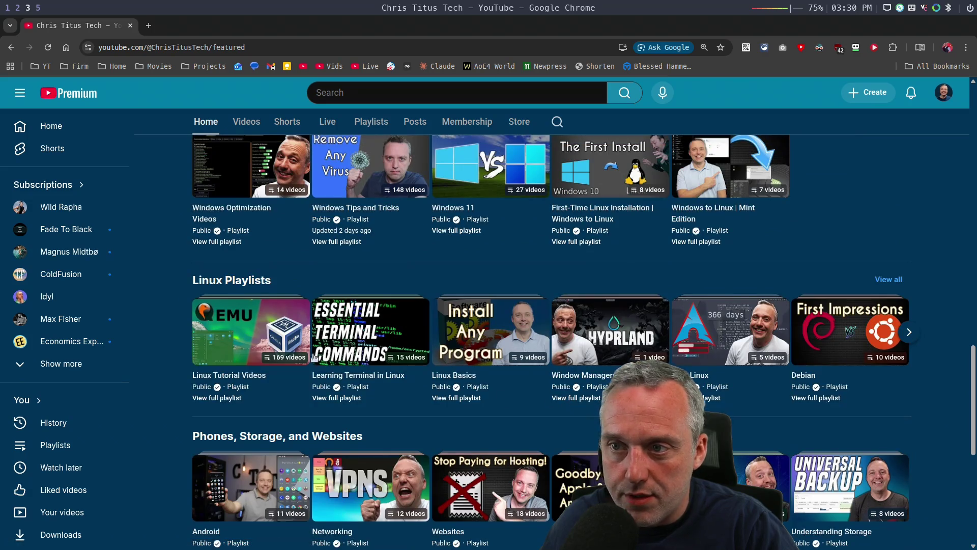
mouse_move(850, 331)
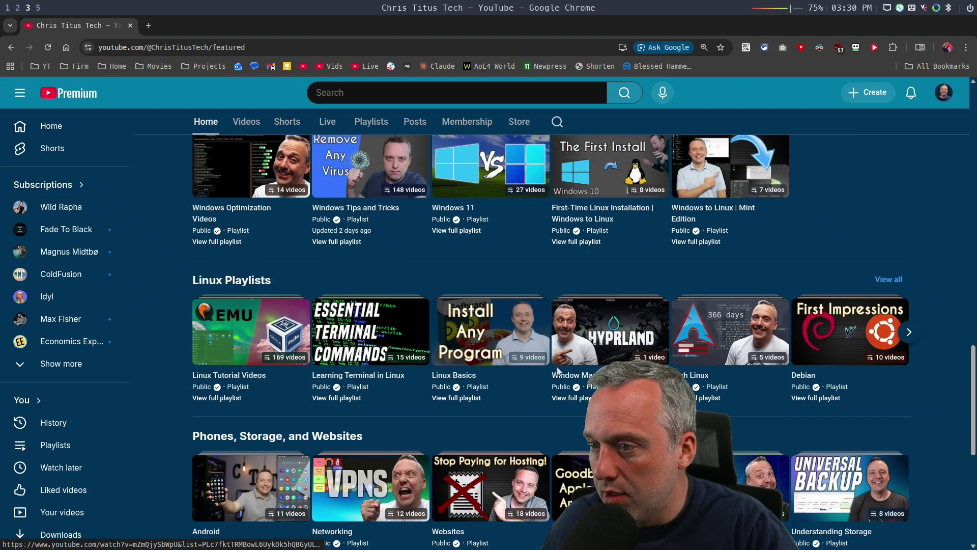
click(913, 335)
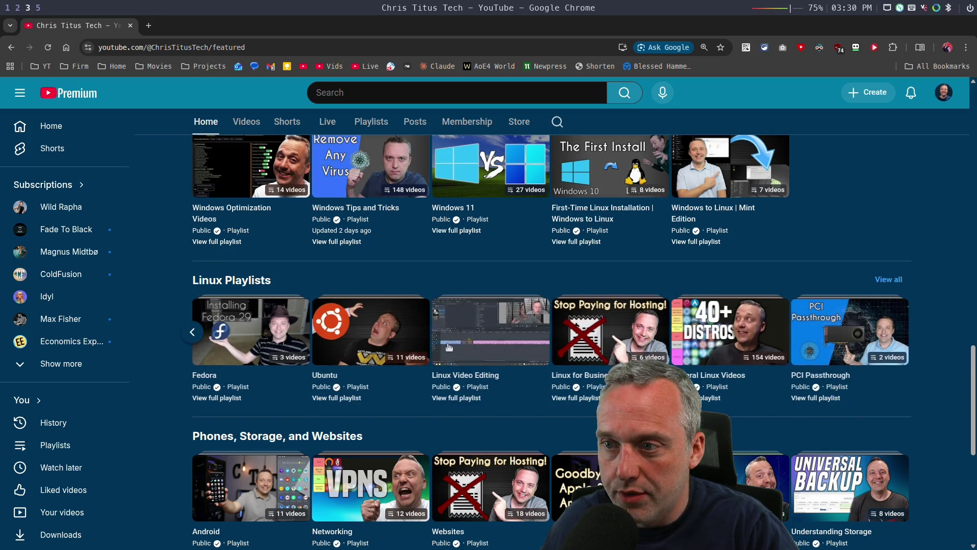
mouse_move(229, 330)
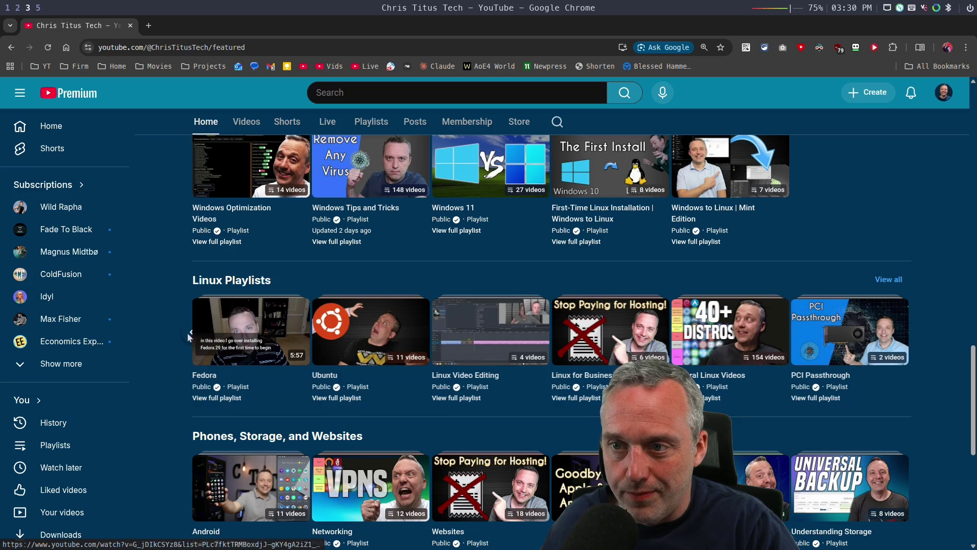
click(188, 333)
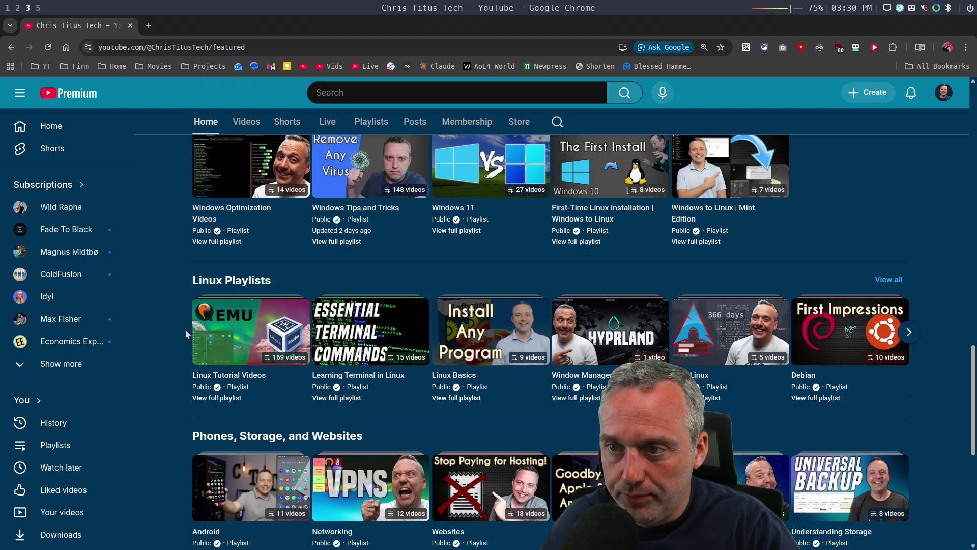
click(228, 282)
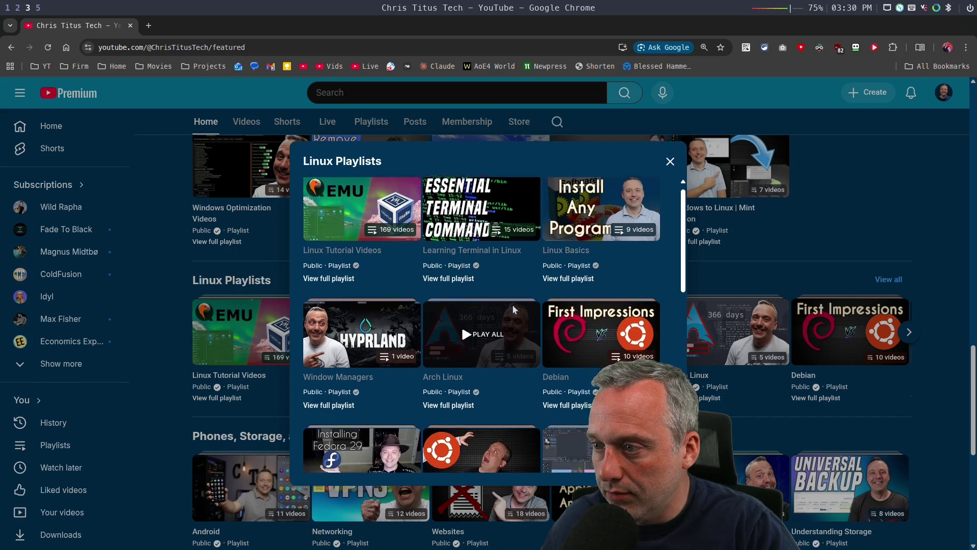
scroll(515, 308, down, 3)
scroll(514, 309, down, 3)
scroll(514, 308, down, 2)
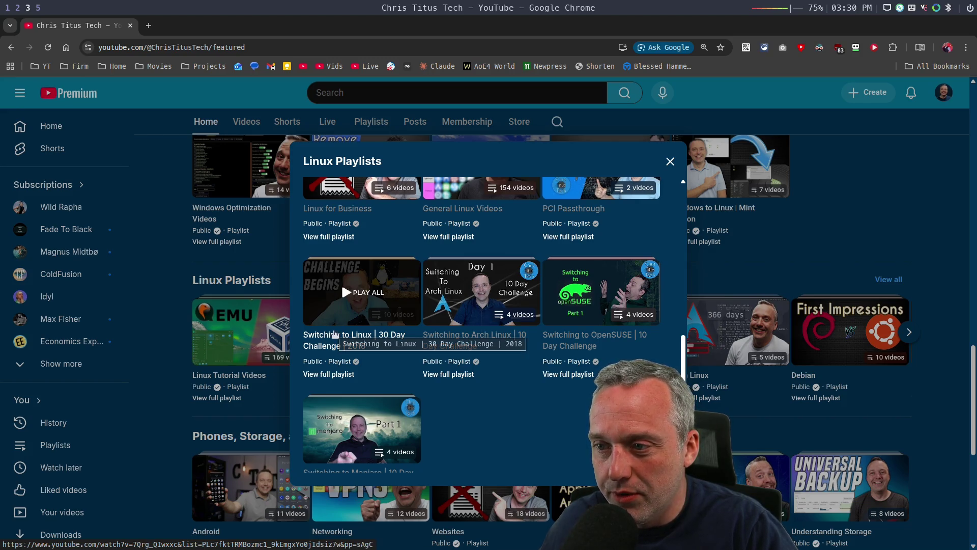
scroll(488, 367, down, 1)
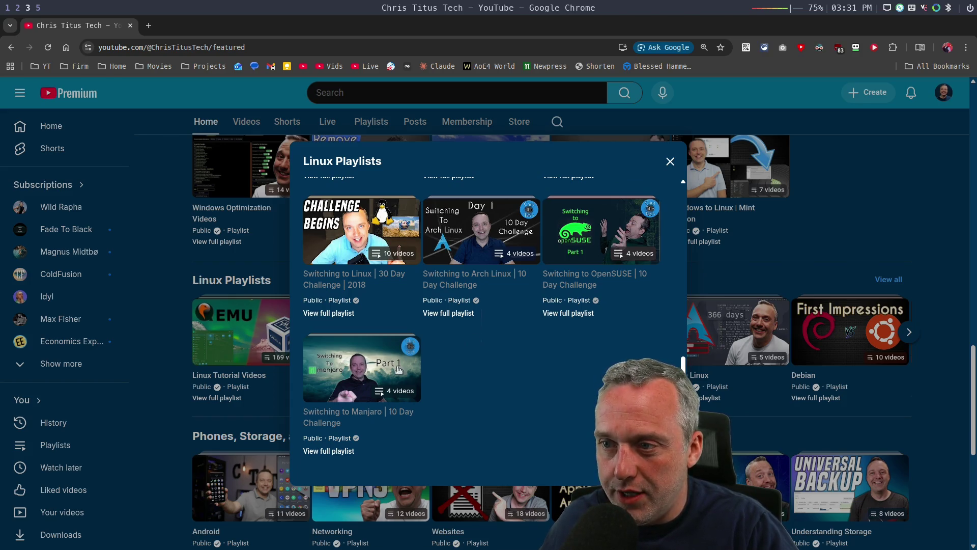
Step: Open the Switching to Manjaro playlist in a new tab and switch to it
right_click(360, 414)
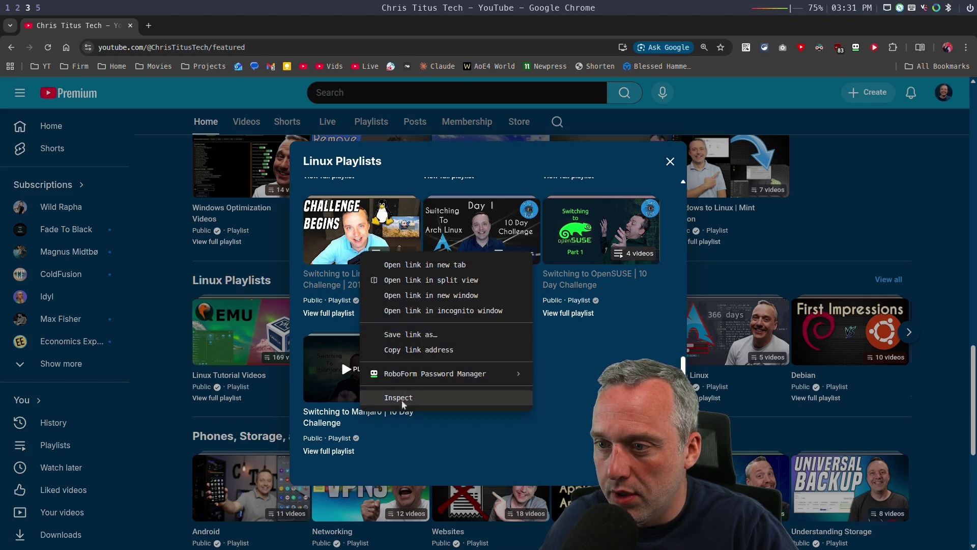
click(337, 456)
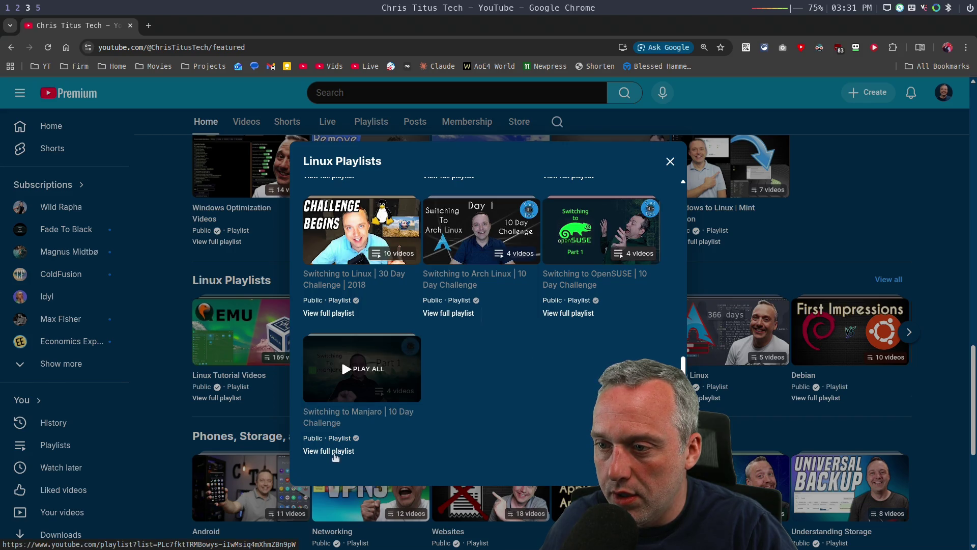
right_click(335, 456)
click(367, 309)
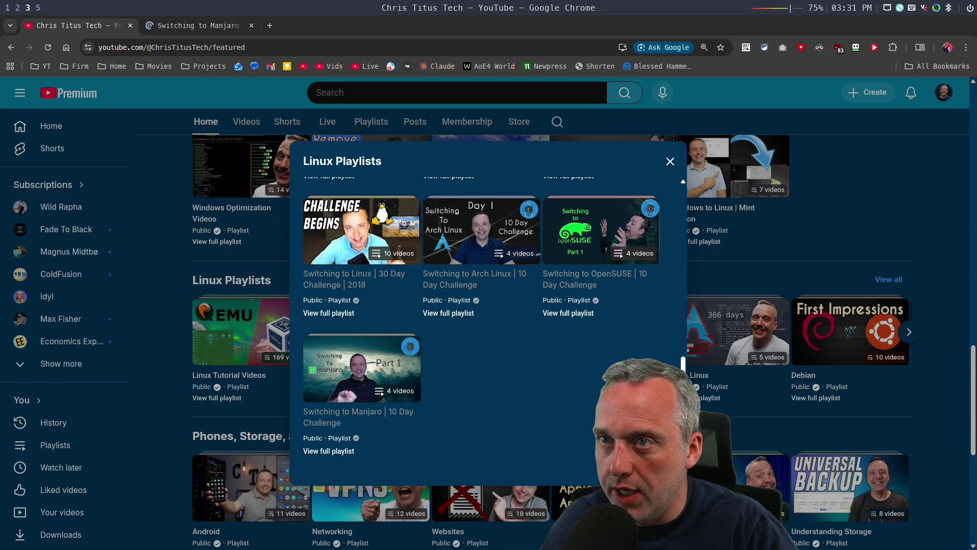
click(199, 25)
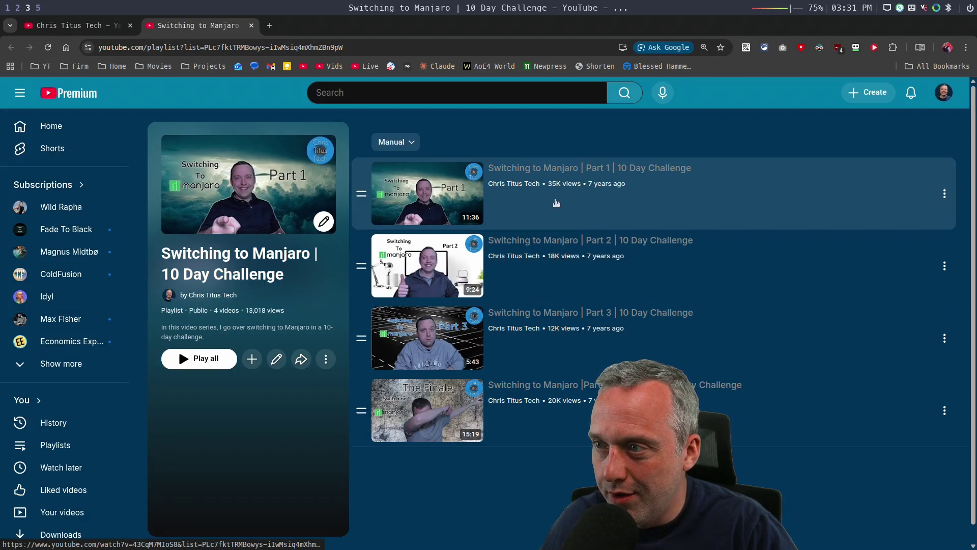
Step: Start Manjaro challenge Part 1, pause it, expand its description, and return to the channel tab
click(563, 166)
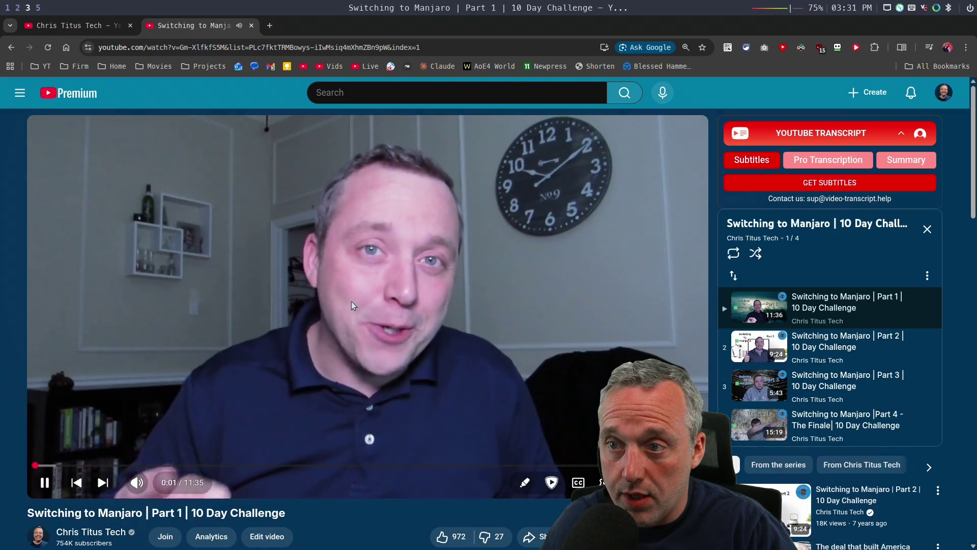
click(348, 299)
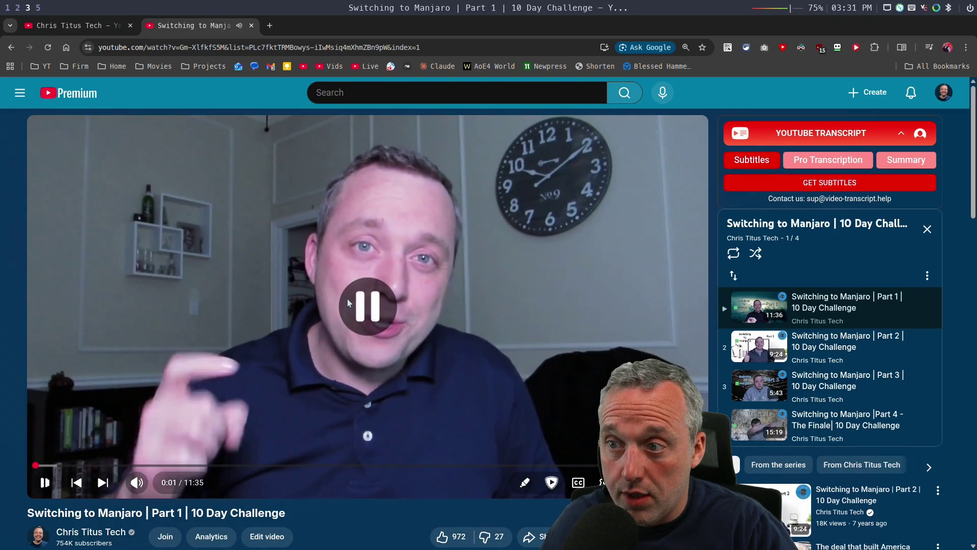
scroll(348, 298, down, 3)
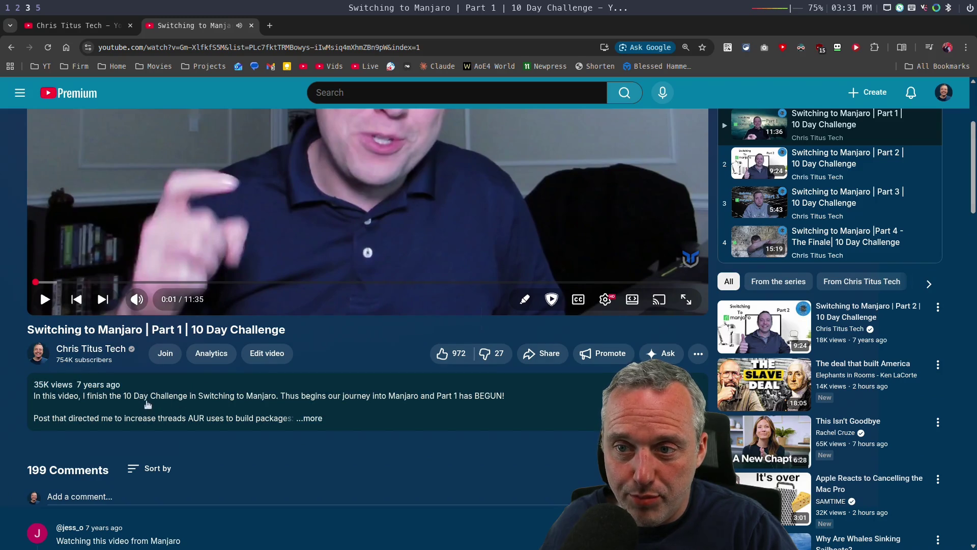
click(303, 406)
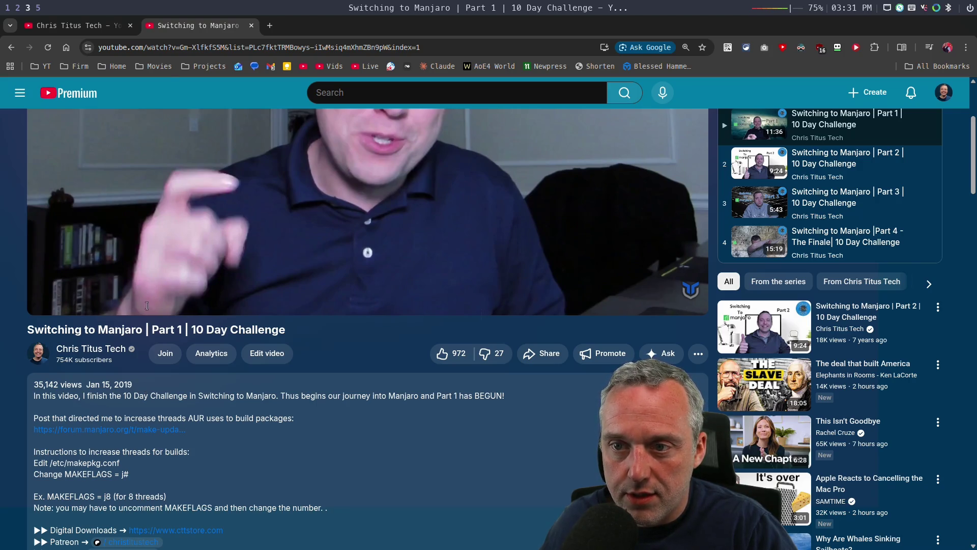
click(81, 26)
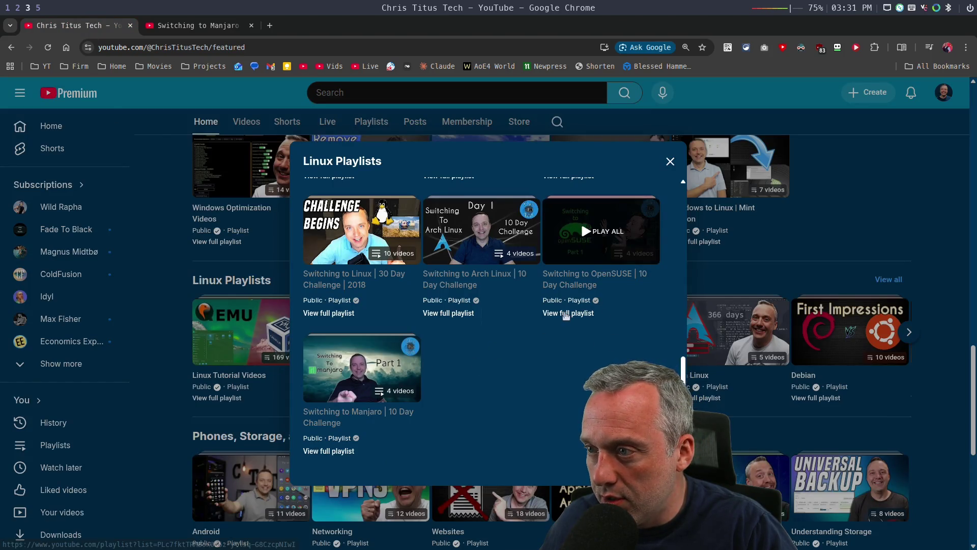
Step: Play and pause OpenSUSE challenge Part 1, read its description, then go back to the channel page
click(568, 314)
click(408, 207)
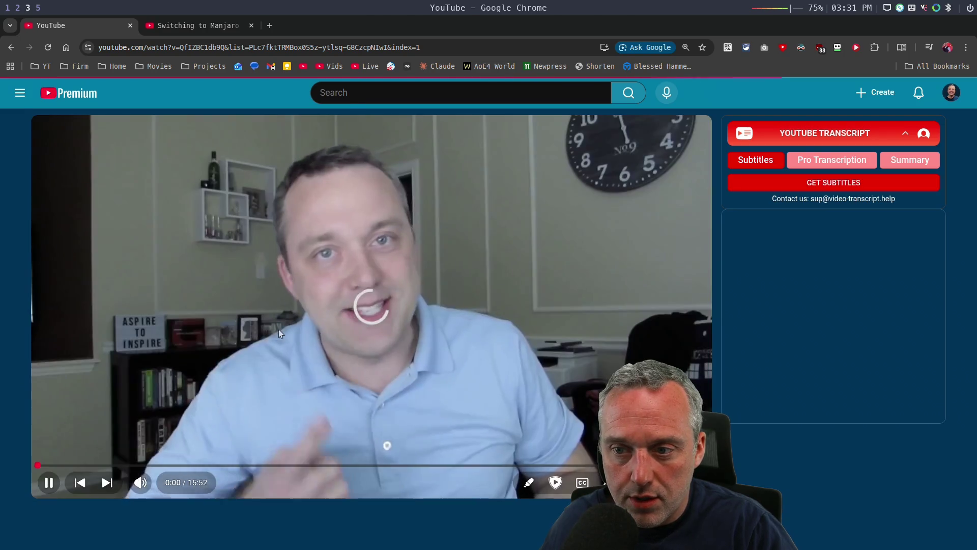
click(321, 349)
scroll(250, 387, down, 2)
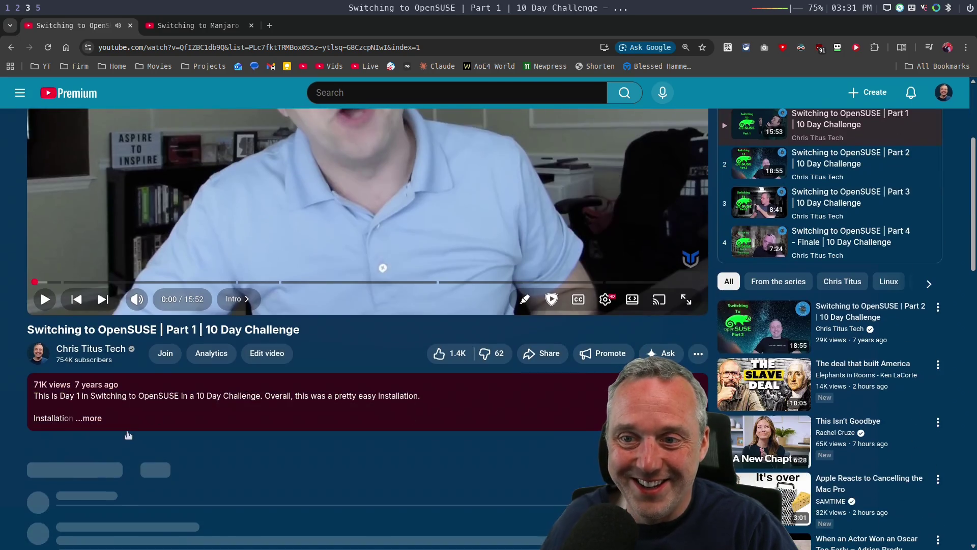
click(118, 412)
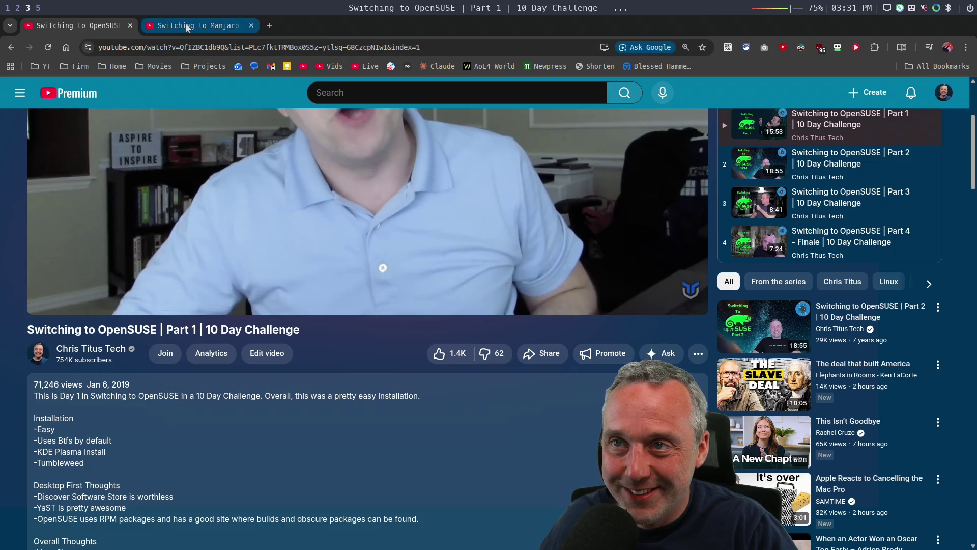
click(10, 47)
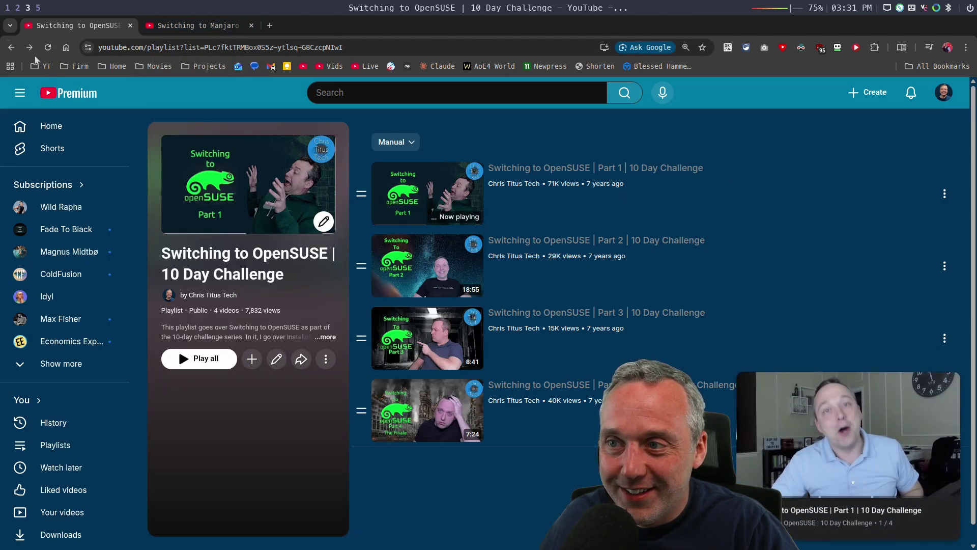
click(12, 47)
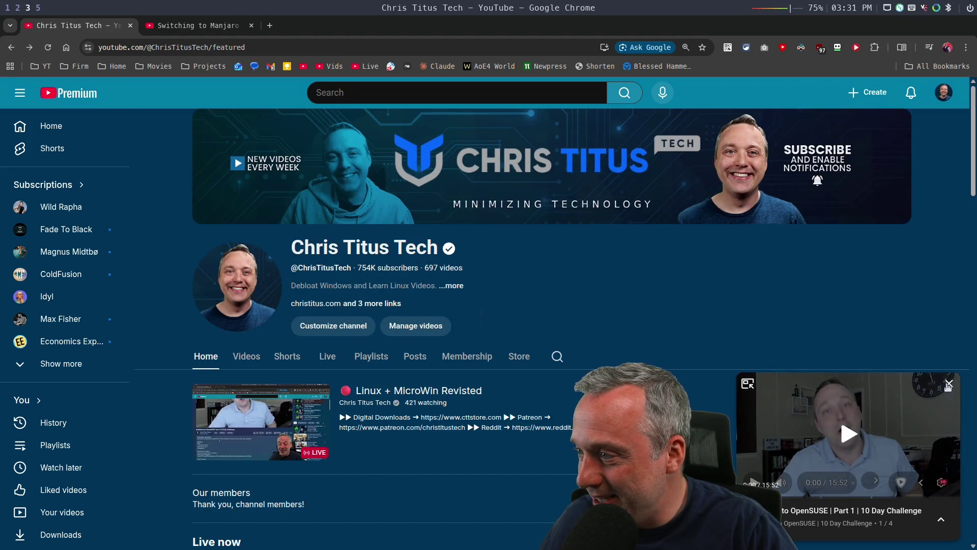
Step: Dismiss the mini player, check the Playlists tab, and reopen the Linux Playlists shelf on Home
click(947, 386)
click(365, 356)
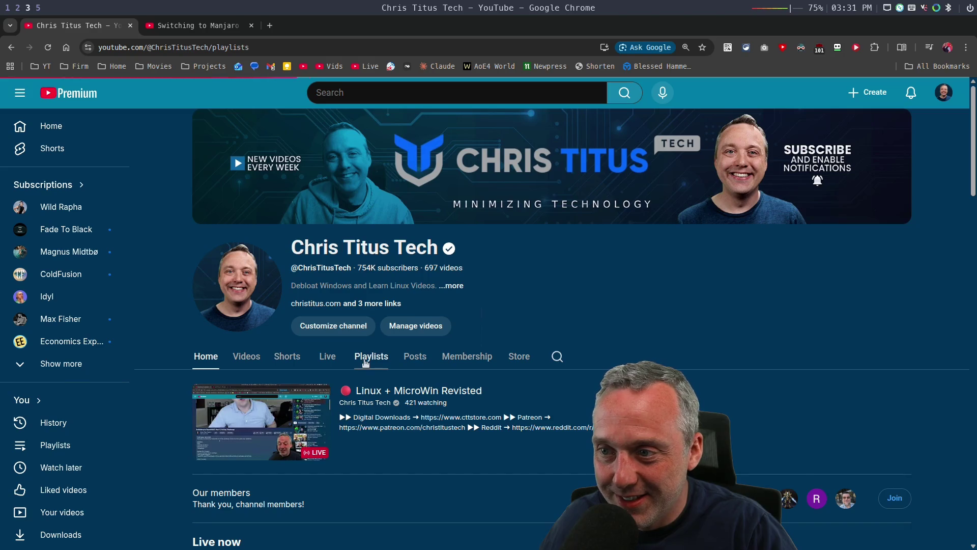
scroll(312, 362, down, 2)
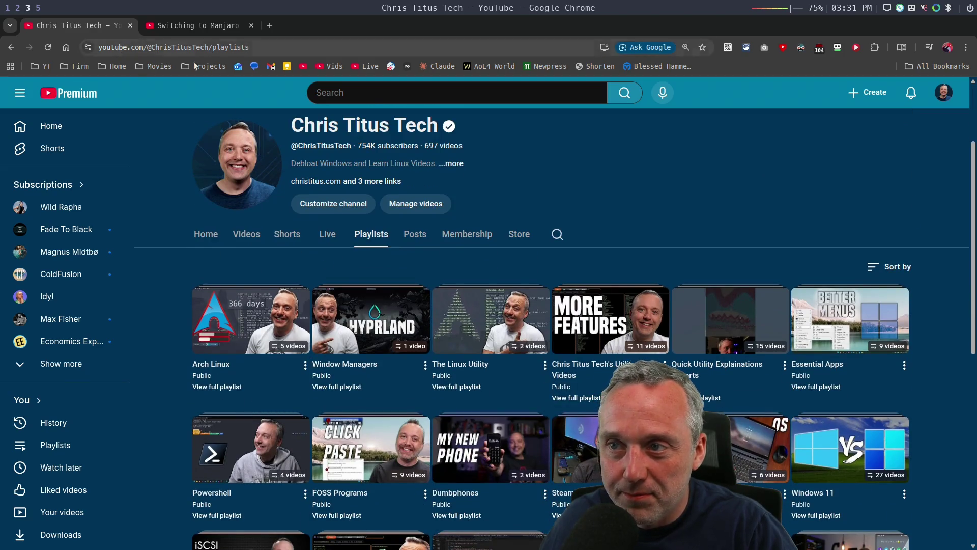
scroll(294, 252, down, 4)
scroll(302, 291, down, 2)
scroll(305, 299, down, 1)
scroll(303, 294, up, 10)
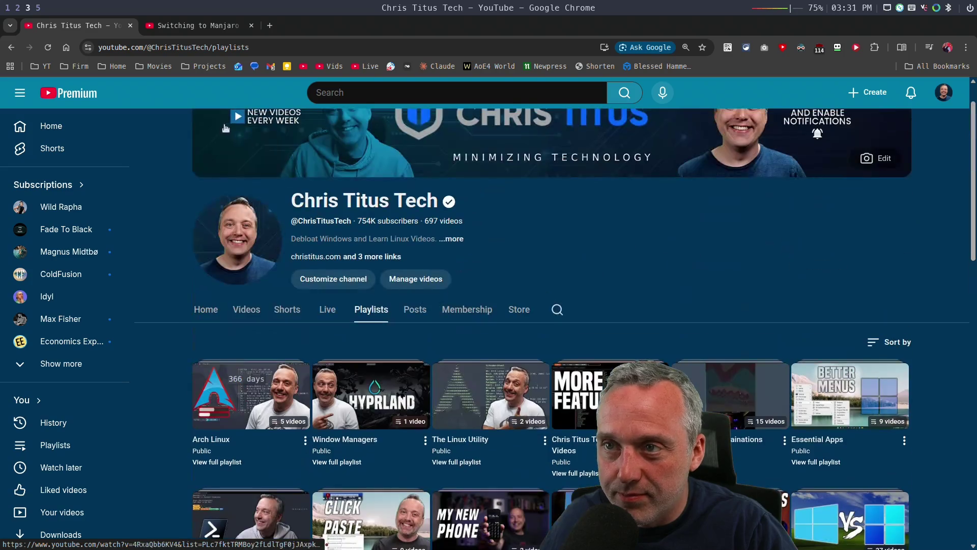
click(205, 310)
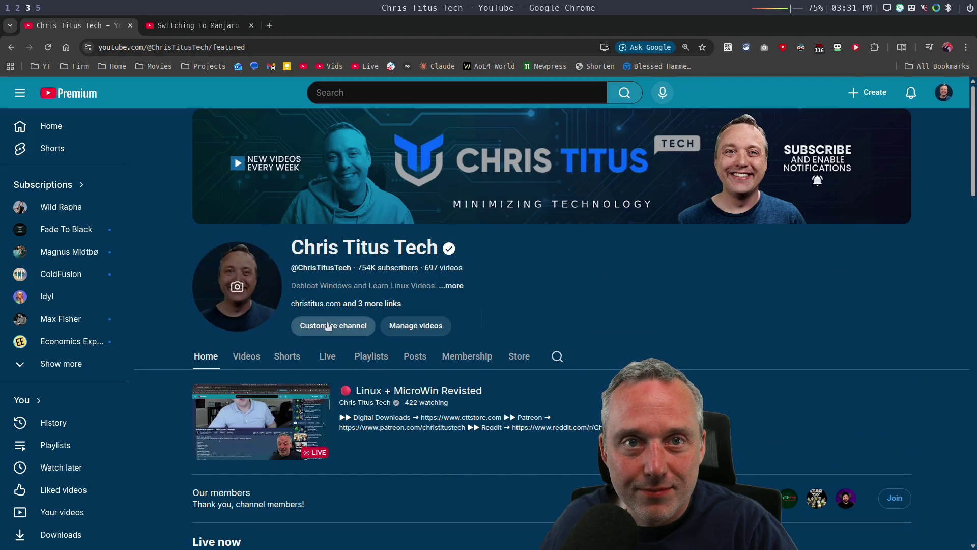
scroll(753, 397, down, 2)
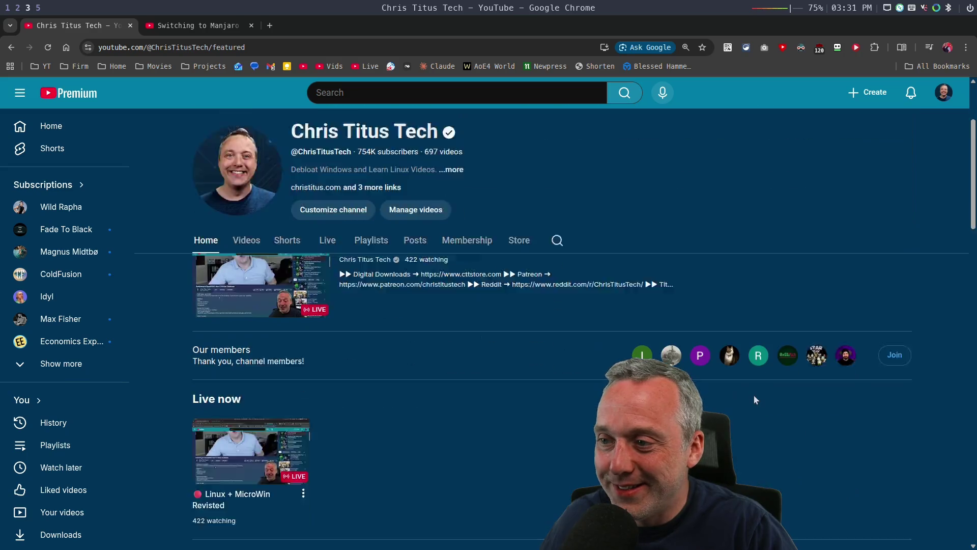
scroll(754, 394, down, 2)
scroll(753, 395, down, 2)
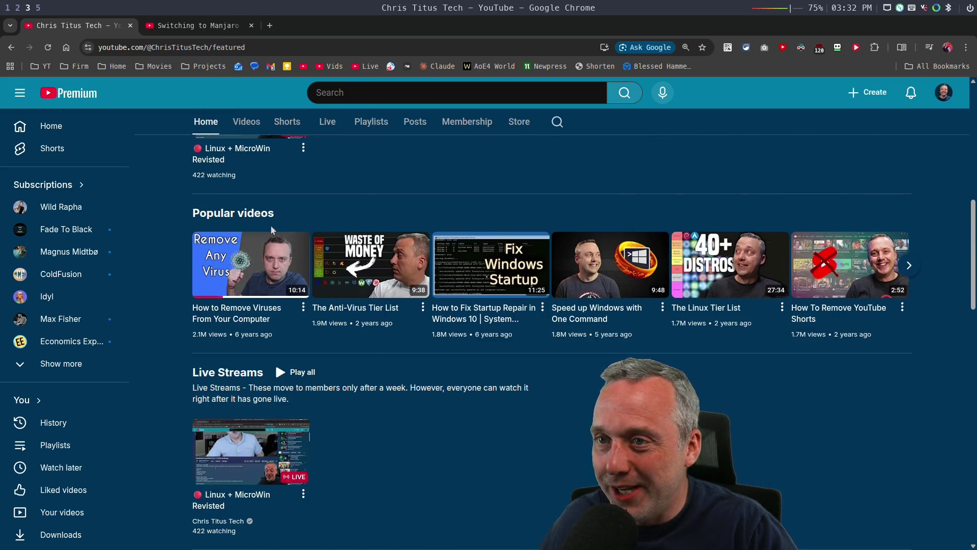
scroll(352, 396, down, 4)
scroll(352, 396, down, 3)
scroll(206, 406, down, 5)
scroll(206, 406, down, 2)
scroll(222, 344, up, 1)
scroll(230, 313, up, 3)
scroll(230, 302, up, 1)
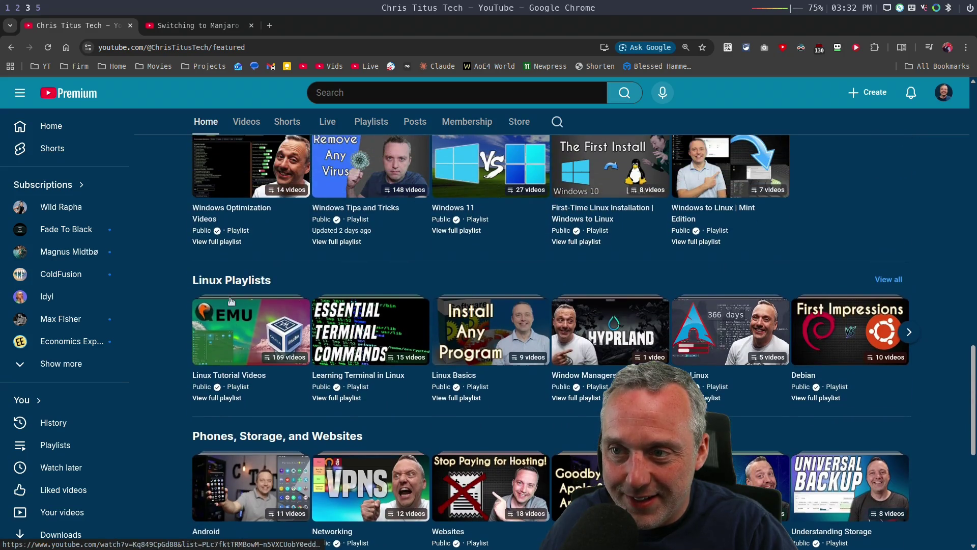
click(229, 282)
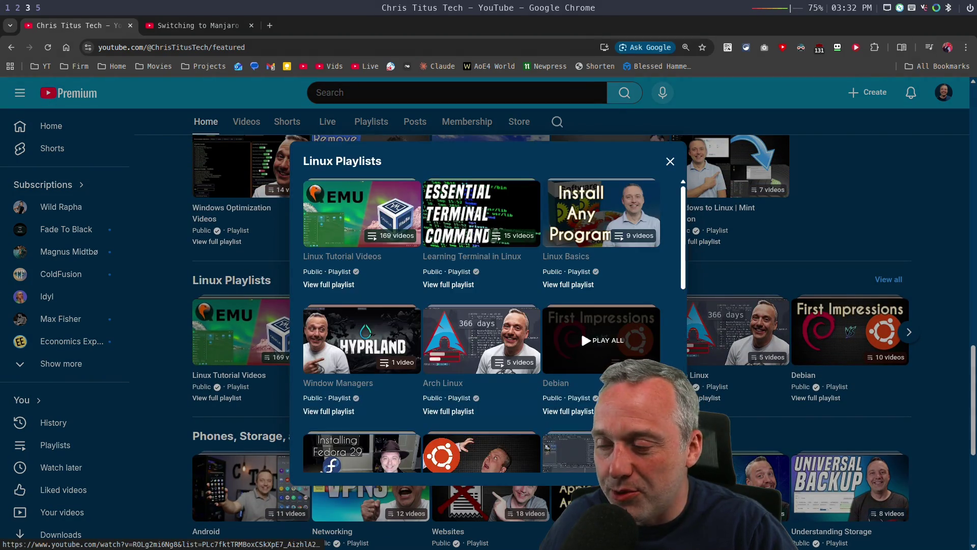
scroll(521, 387, down, 2)
scroll(522, 387, down, 2)
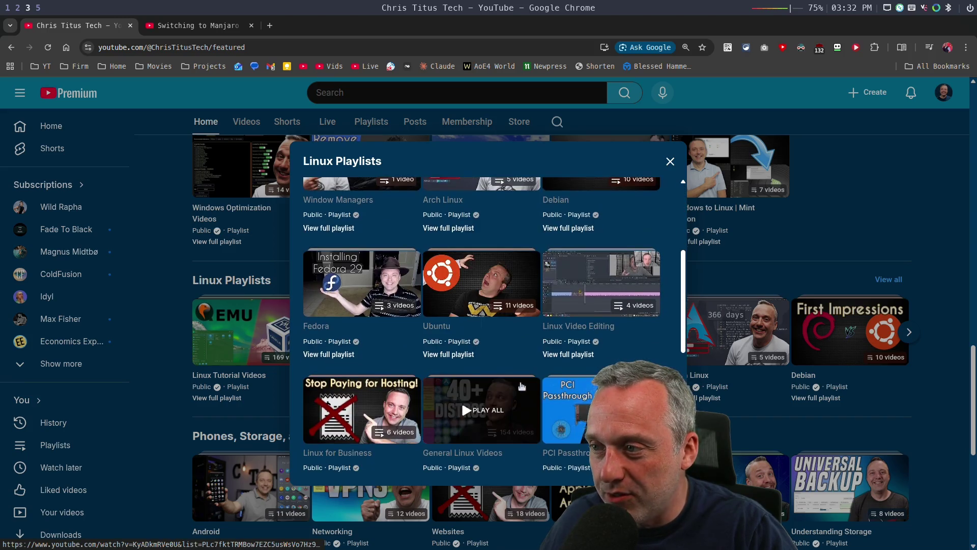
scroll(506, 288, down, 2)
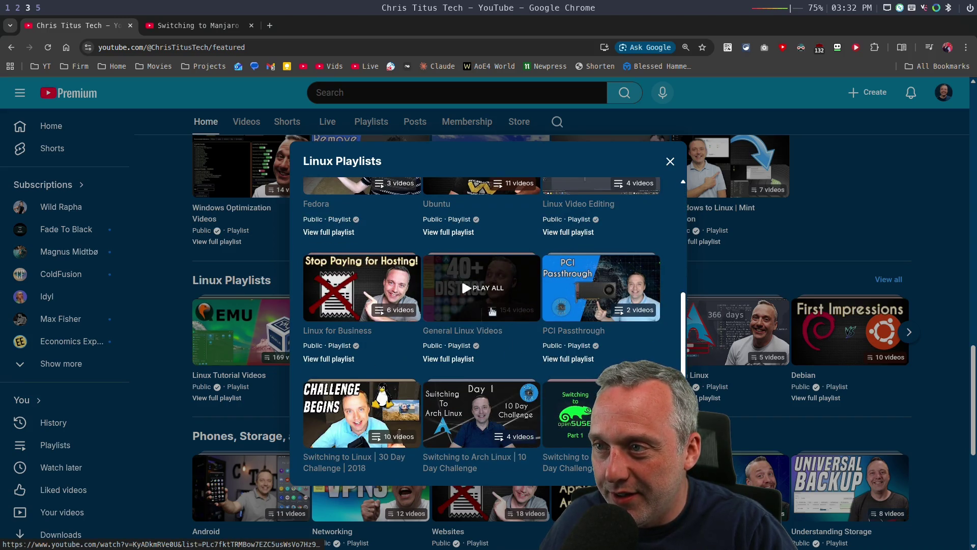
scroll(535, 298, down, 3)
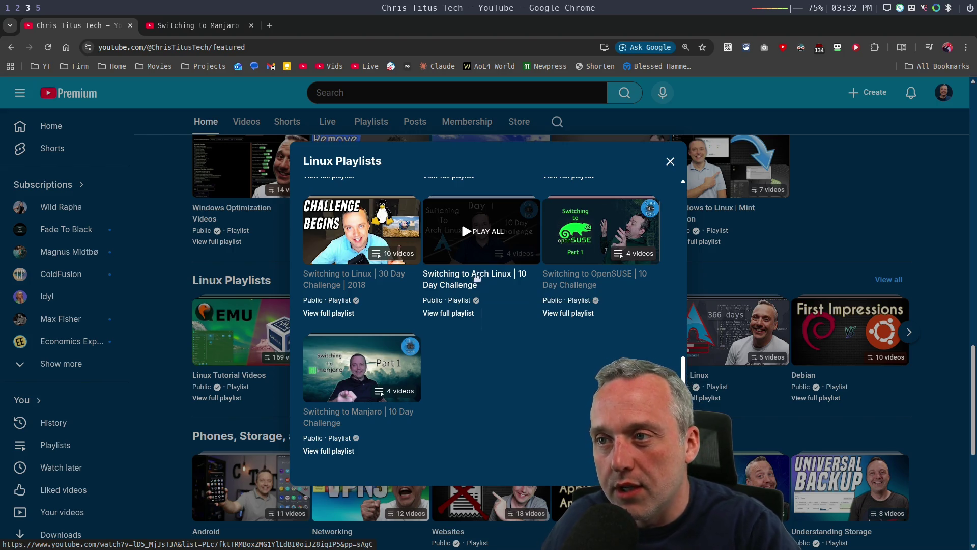
click(670, 161)
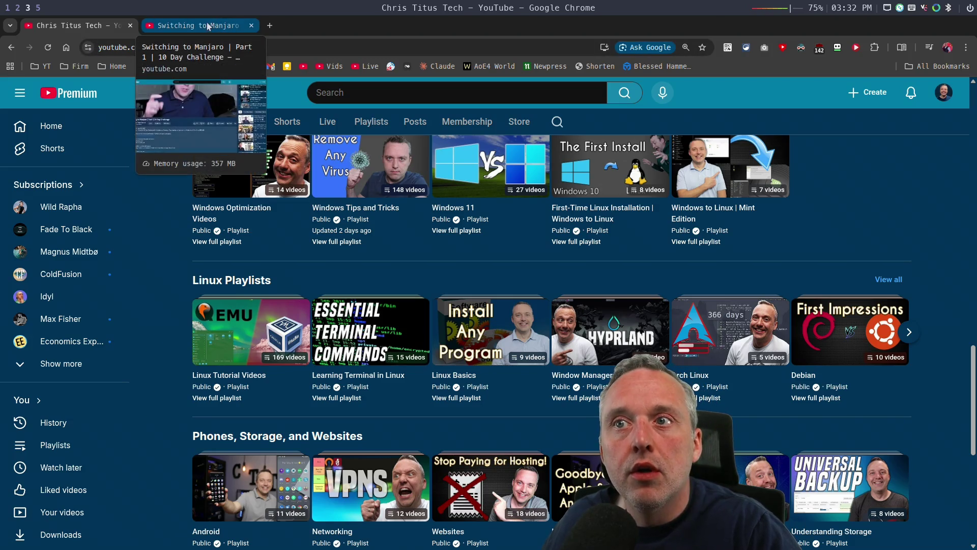
key(super+2)
key(super+1)
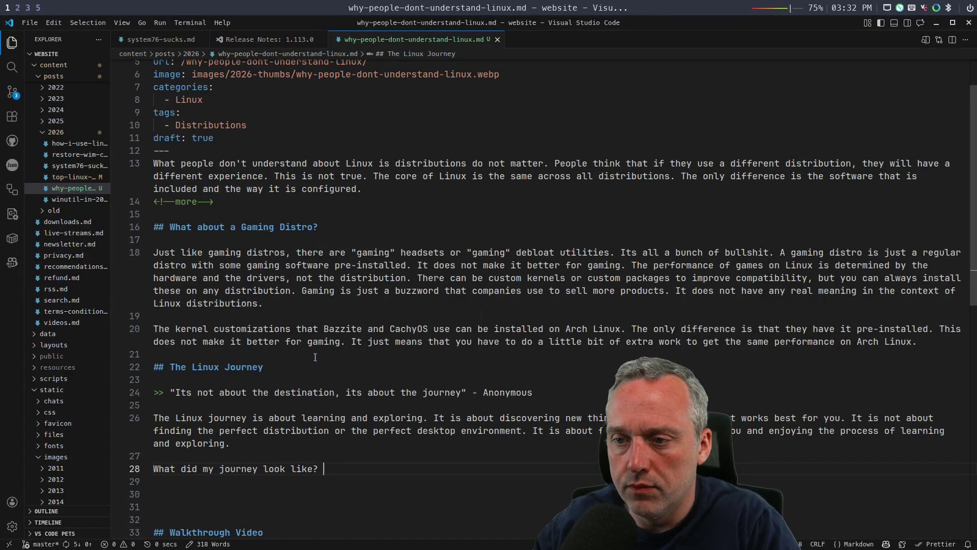
Step: List the journey entries: Ubuntu in November, Fedora in December, OpenSUSE on January 5th
key(Return)
text(J)
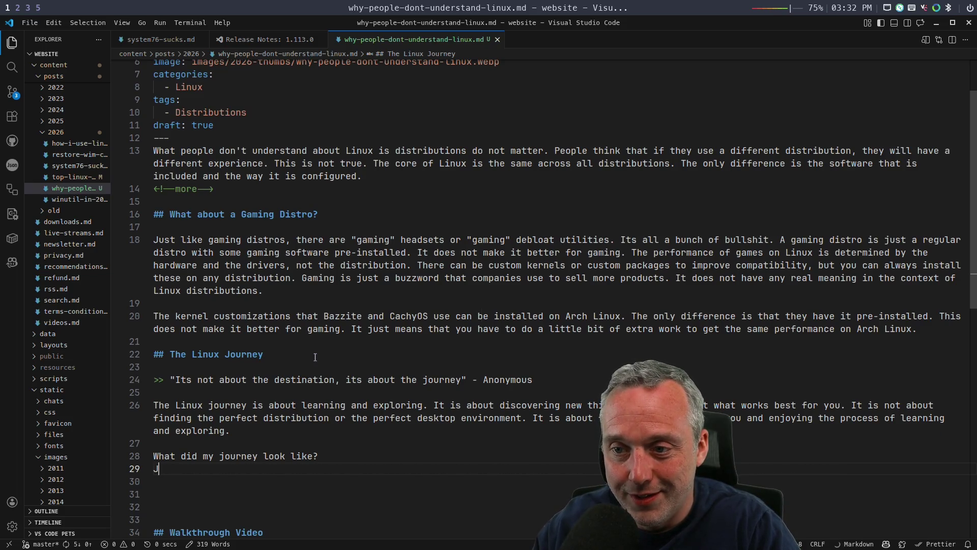
text(- Nov)
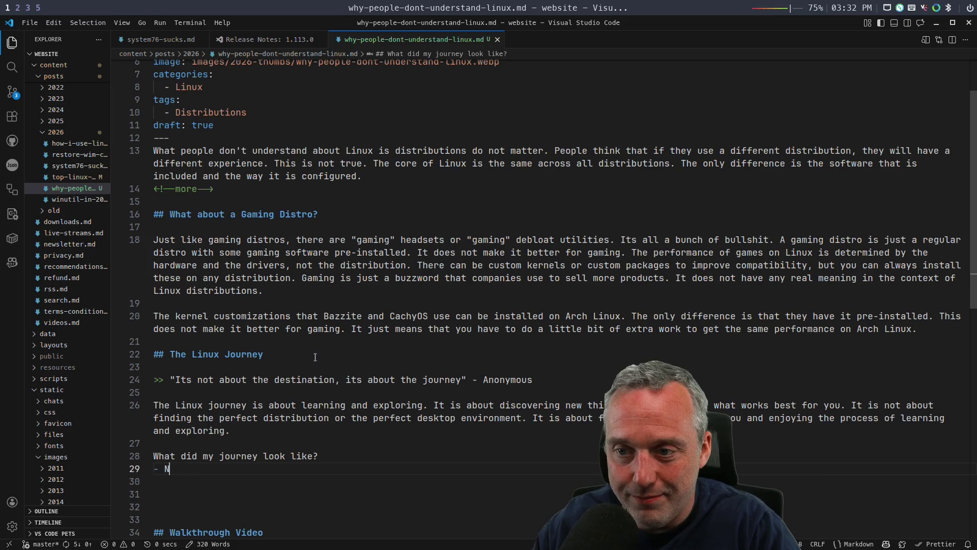
text(ember 201)
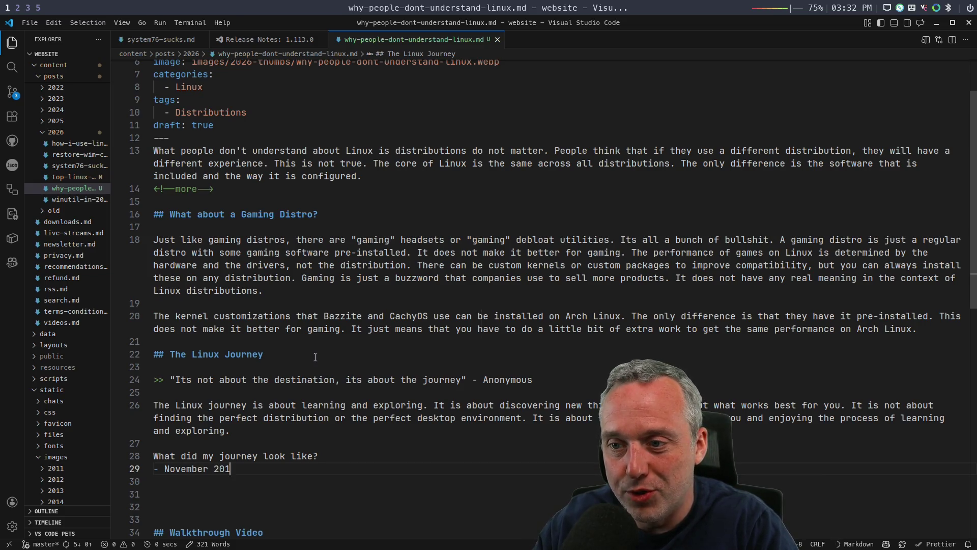
text(9: )
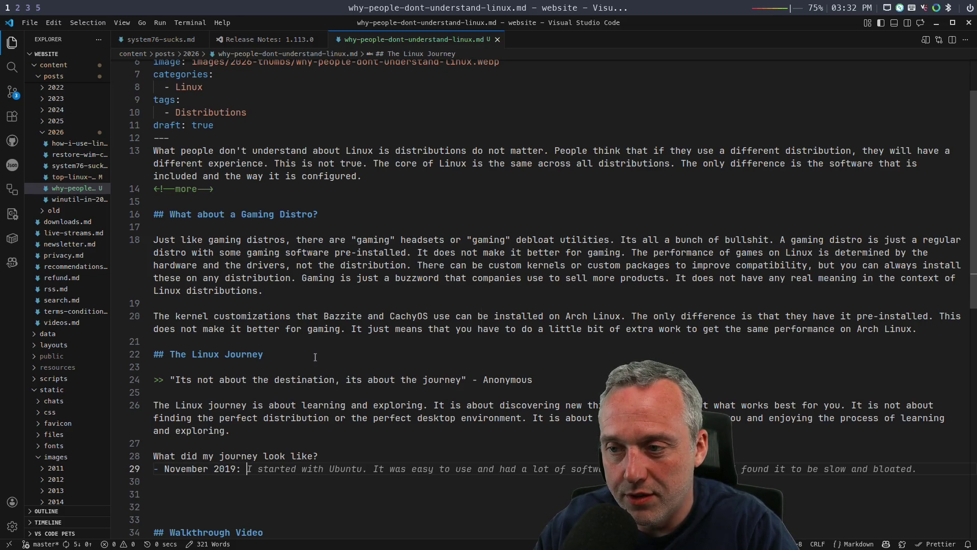
text(Istart)
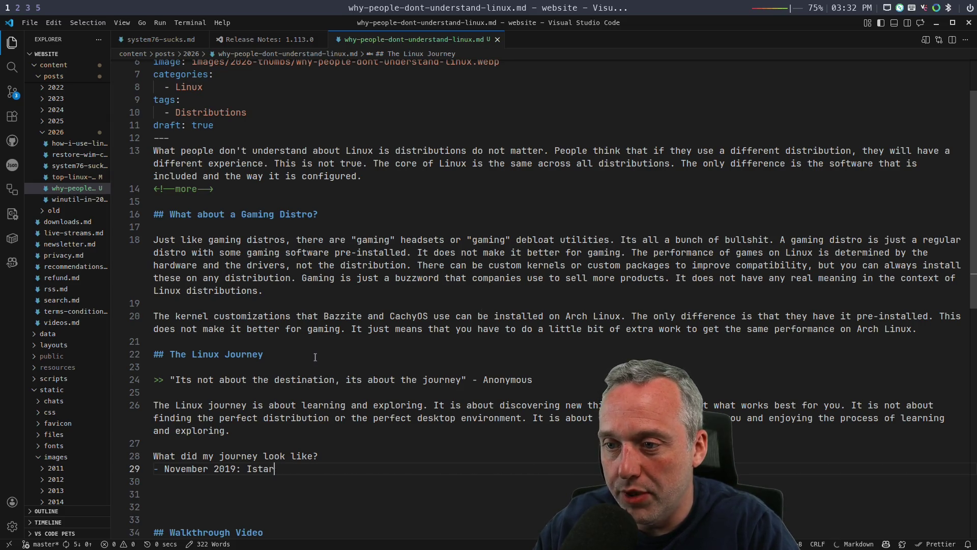
key(BackSpace)
text(started with Ubuntu)
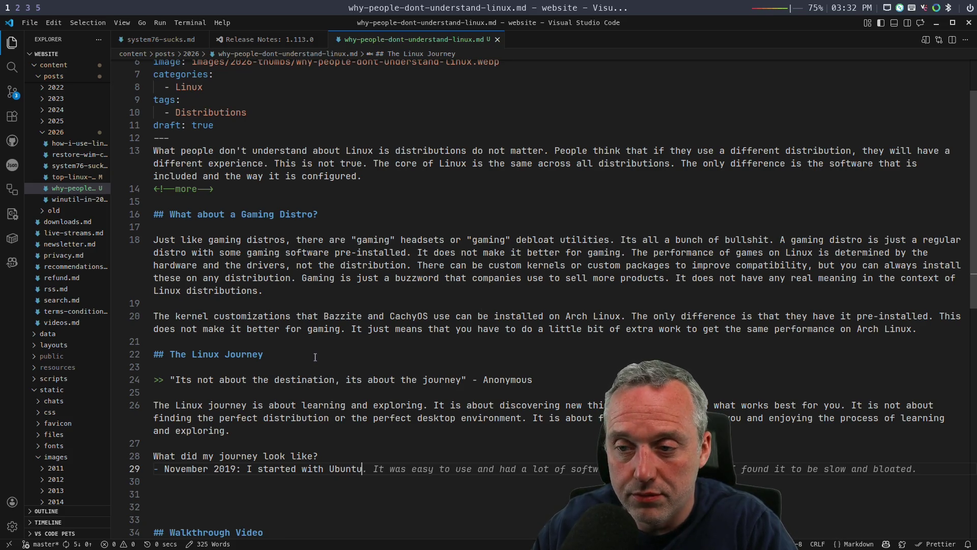
key(Return)
text(De)
key(Tab)
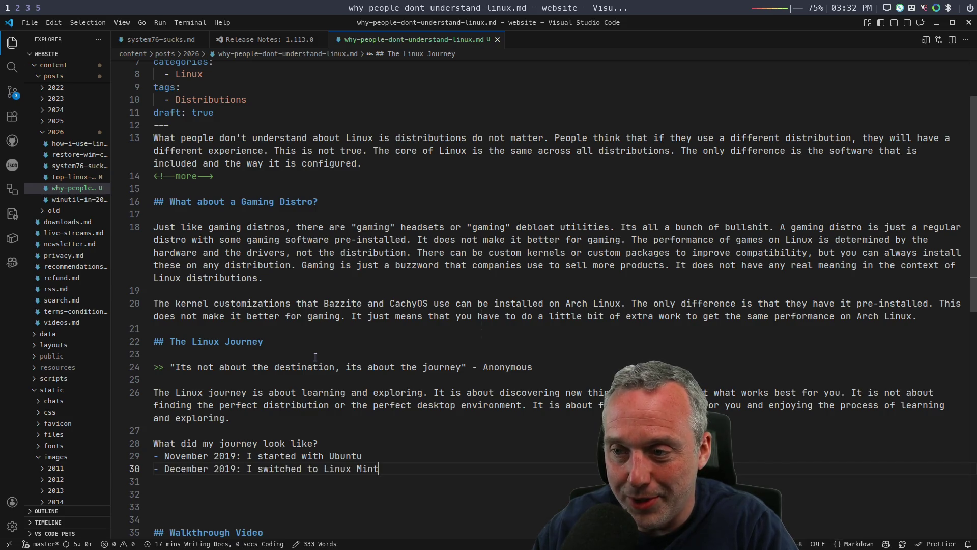
key(BackSpace)
key(BackSpace)
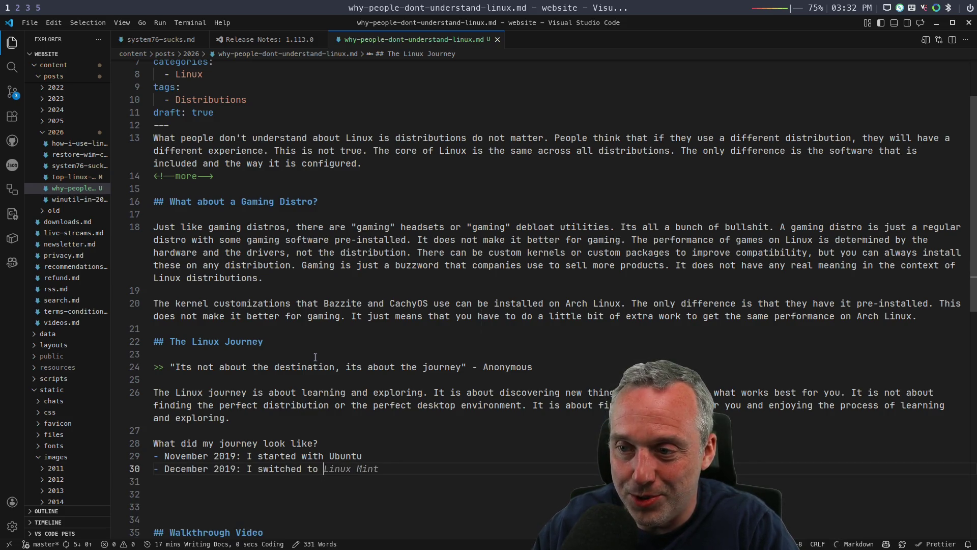
text(Fedora)
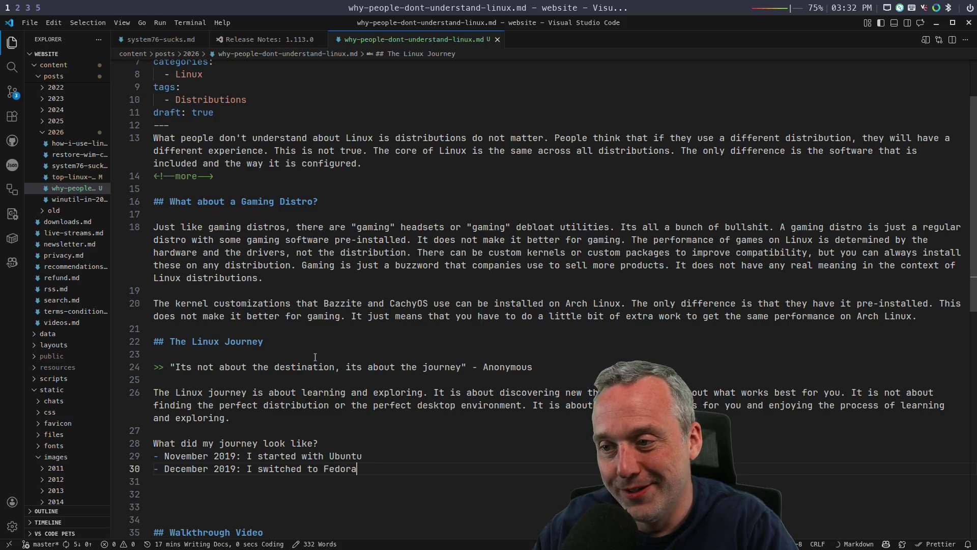
key(Return)
text(- January 5th 2020: )
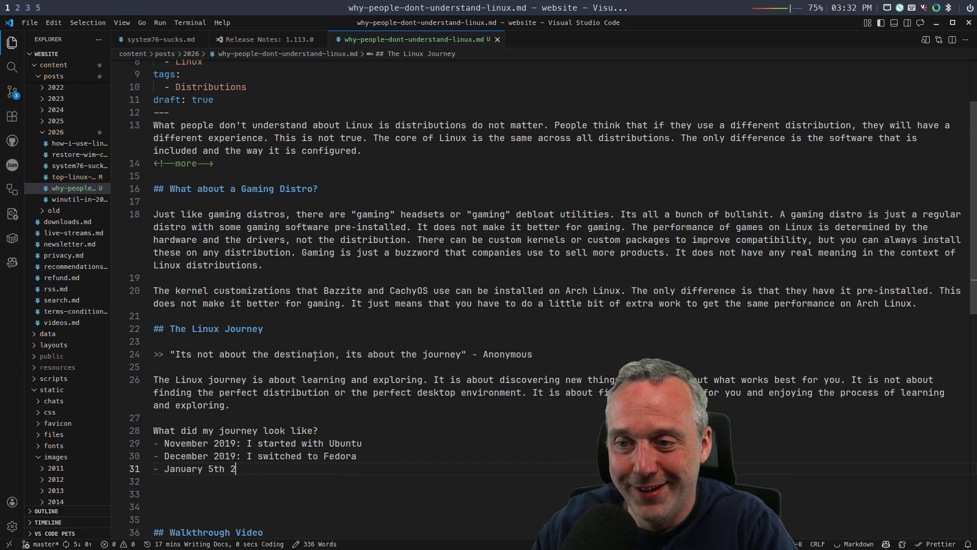
text(Iswitched)
key(BackSpace)
key(BackSpace)
key(BackSpace)
key(BackSpace)
key(BackSpace)
text(switched to )
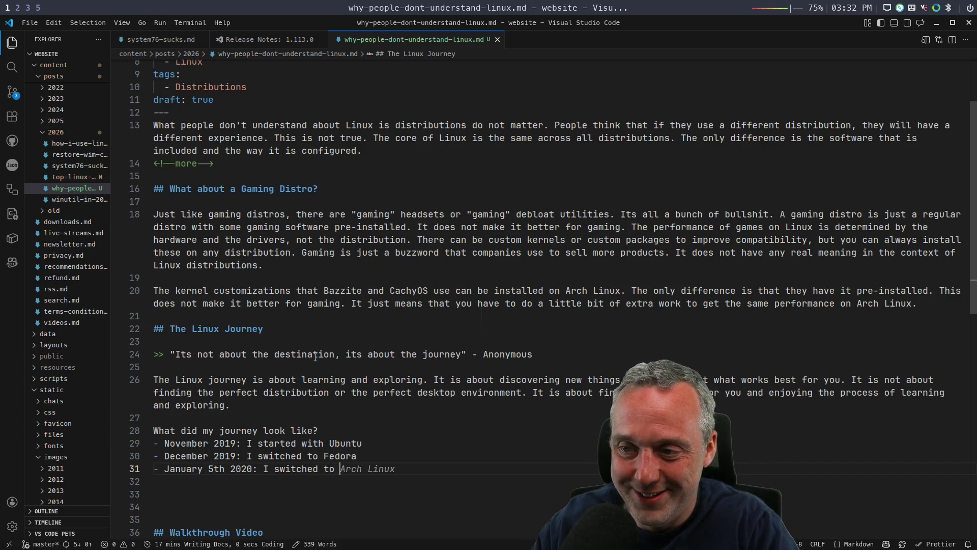
text(OpenSUSE)
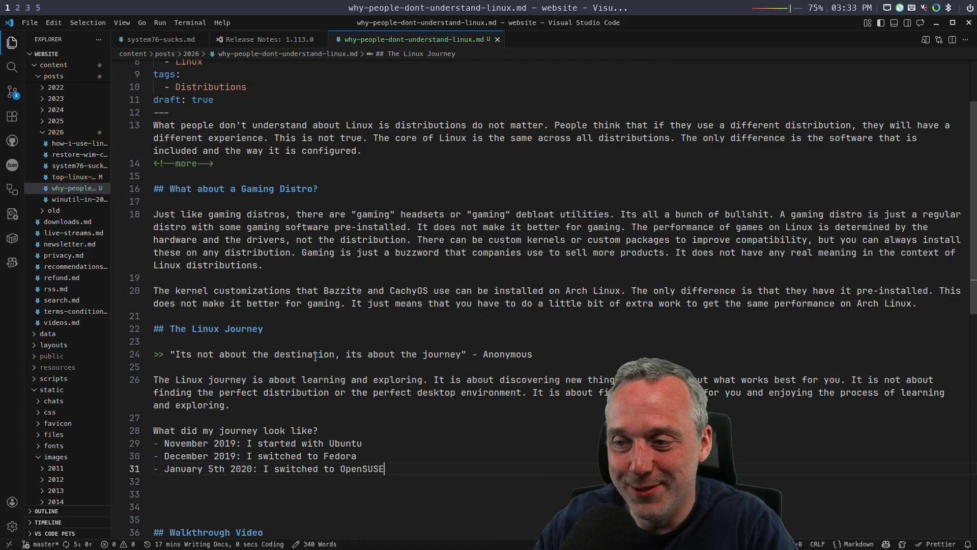
key(Return)
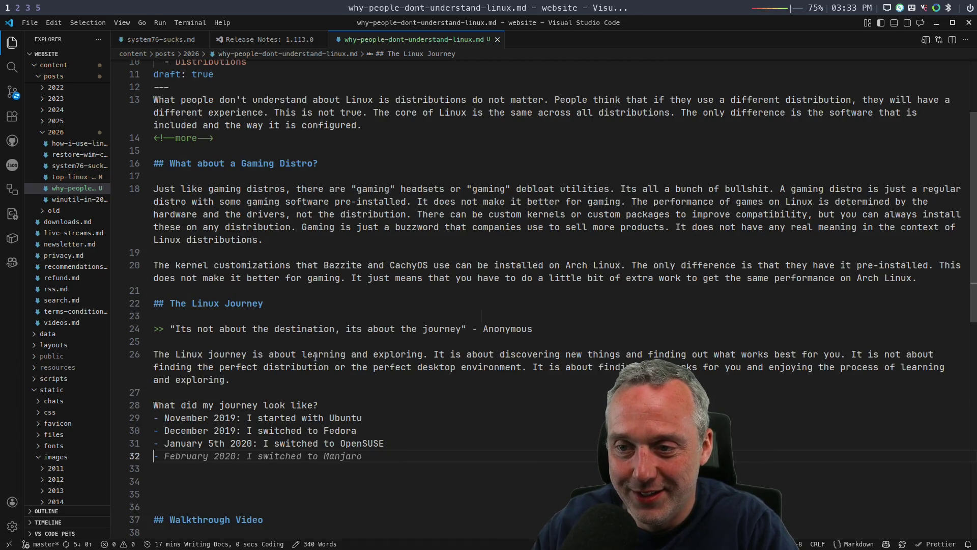
text(January 15th 2020:)
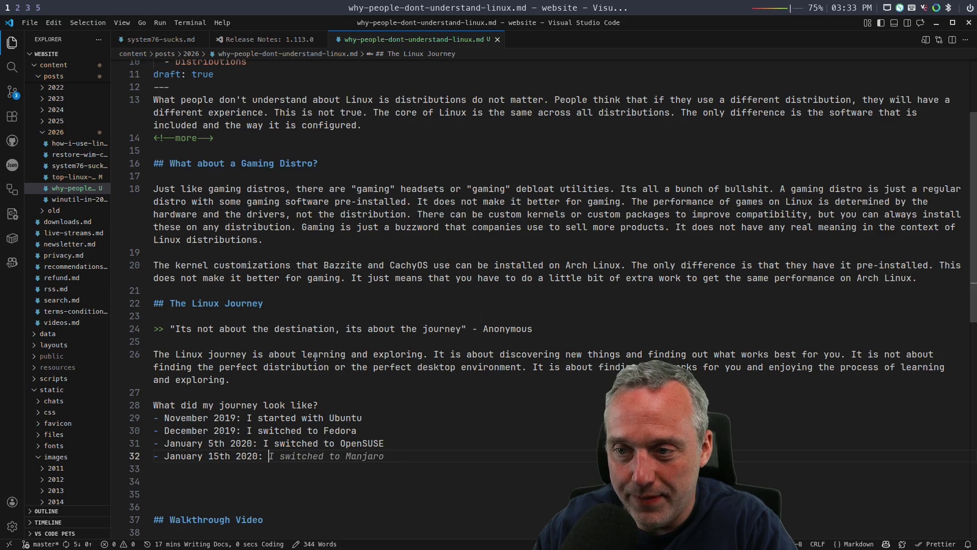
Step: Shift each entry's year back one, so 2019 becomes 2018 and 2020 becomes 2019
key(Left)
key(Left)
key(Left)
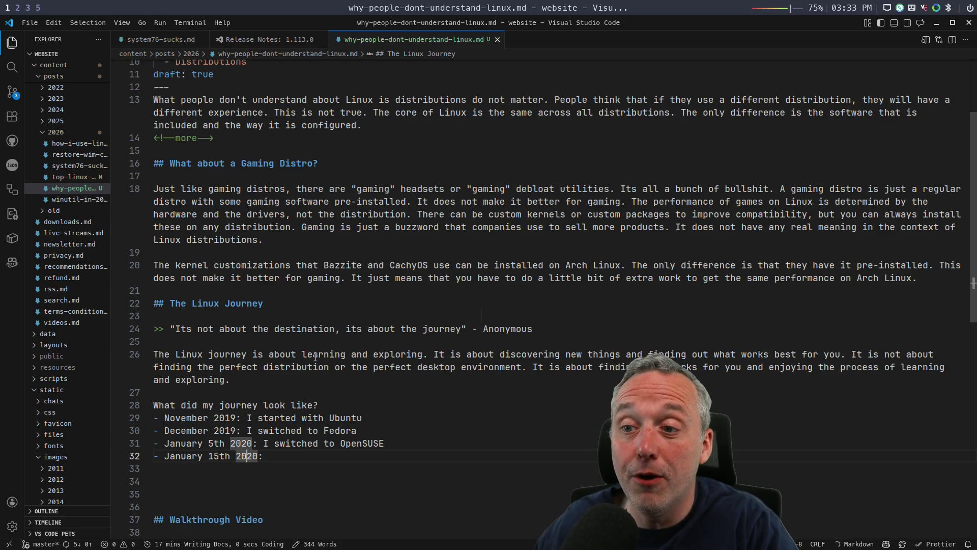
key(Up)
key(Up)
key(Up)
key(Delete)
text(8)
key(Down)
key(BackSpace)
text(8)
key(Down)
key(End)
key(BackSpace)
key(BackSpace)
text(19)
key(Down)
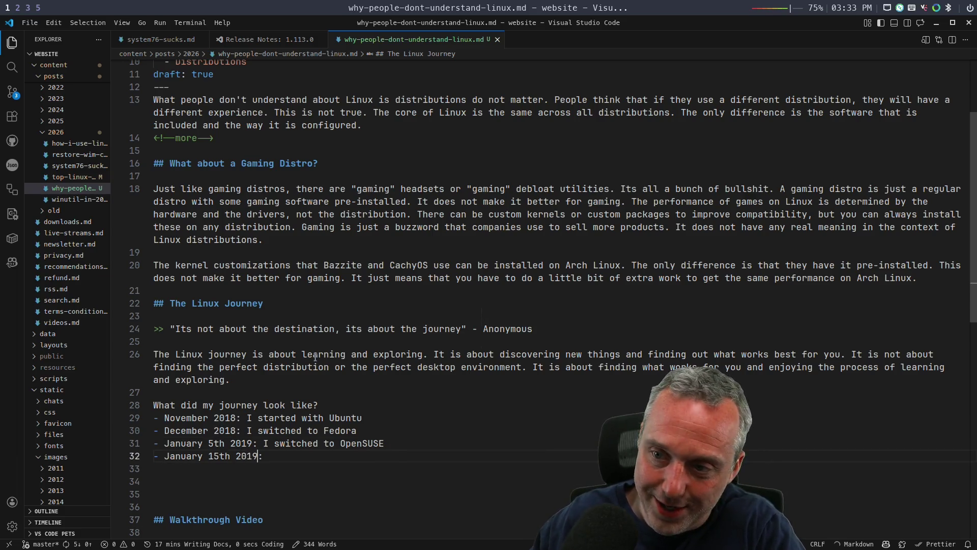
key(BackSpace)
key(BackSpace)
text(19)
key(End)
text(I s)
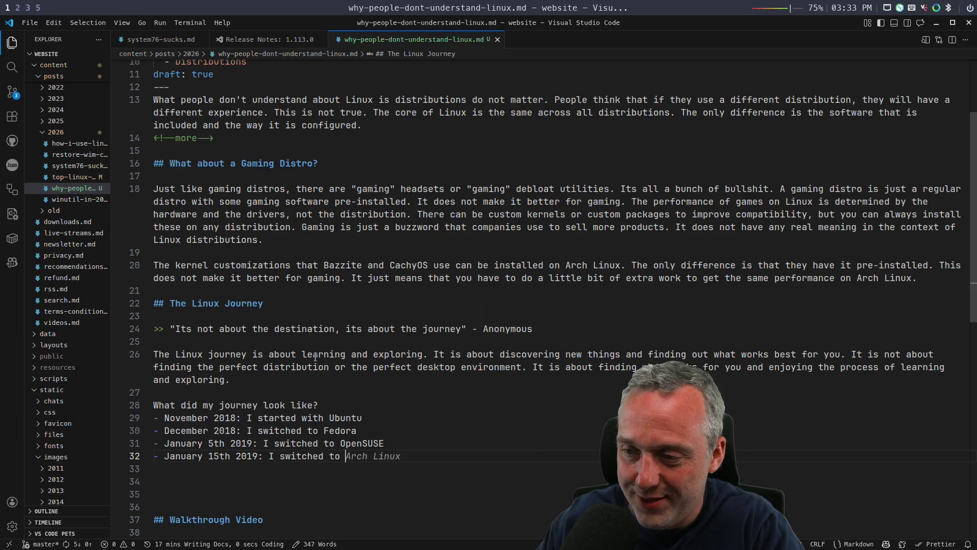
text(Manjaro)
Step: Add monthly 2019 entries: Arch Linux, Debian, Gentoo, Void Linux, Alpine Linux
key(Return)
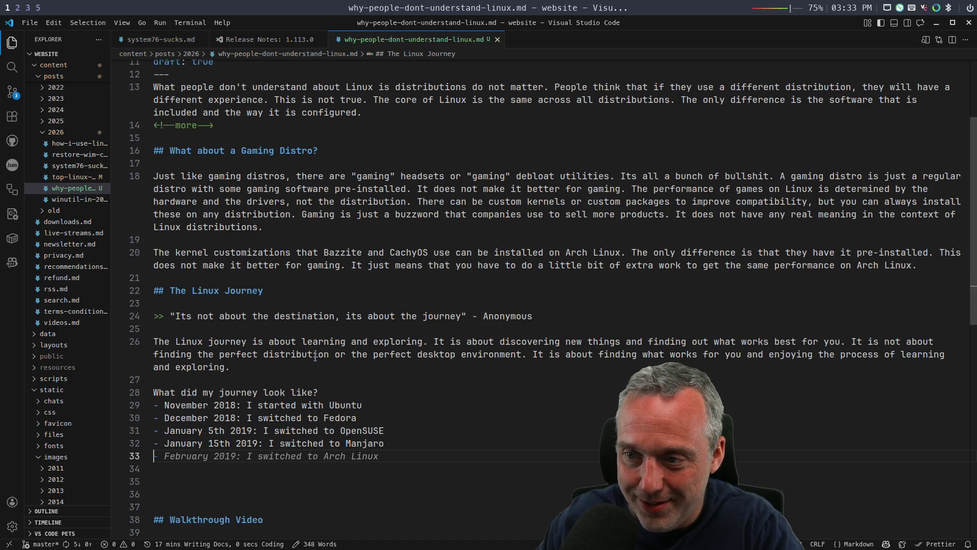
key(Tab)
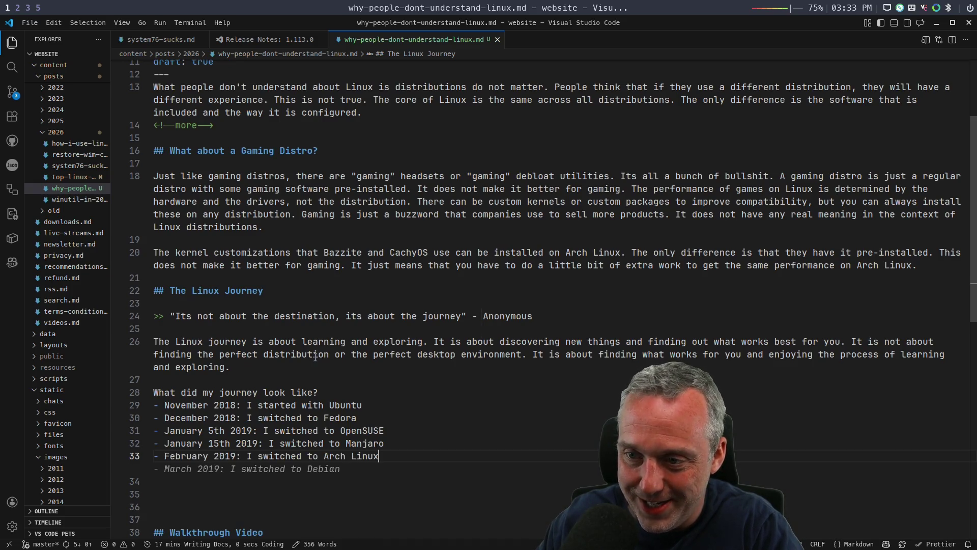
key(Return)
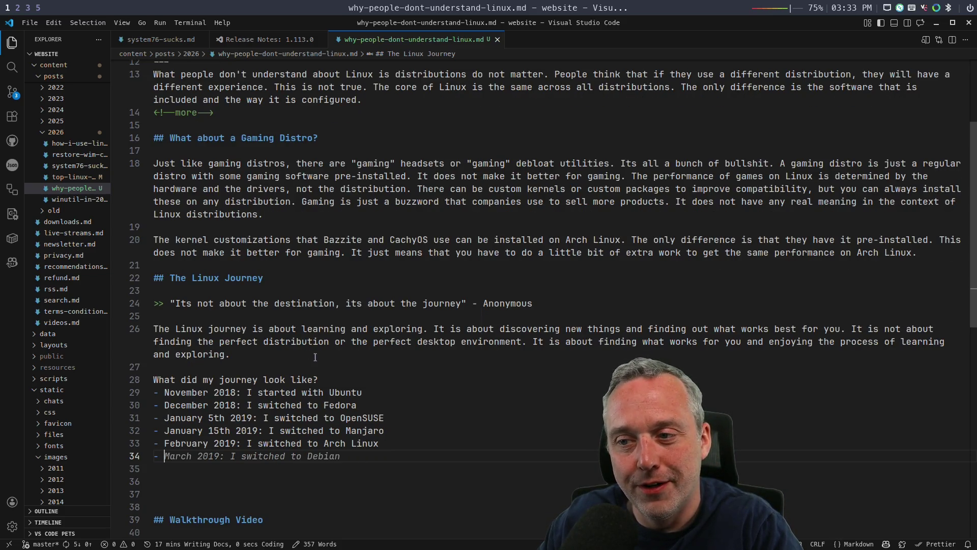
key(Tab)
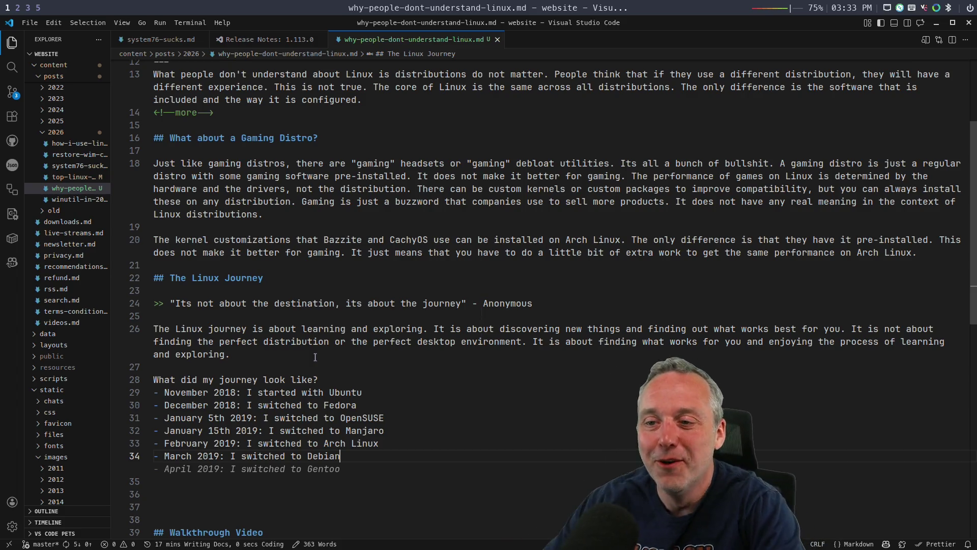
key(Tab)
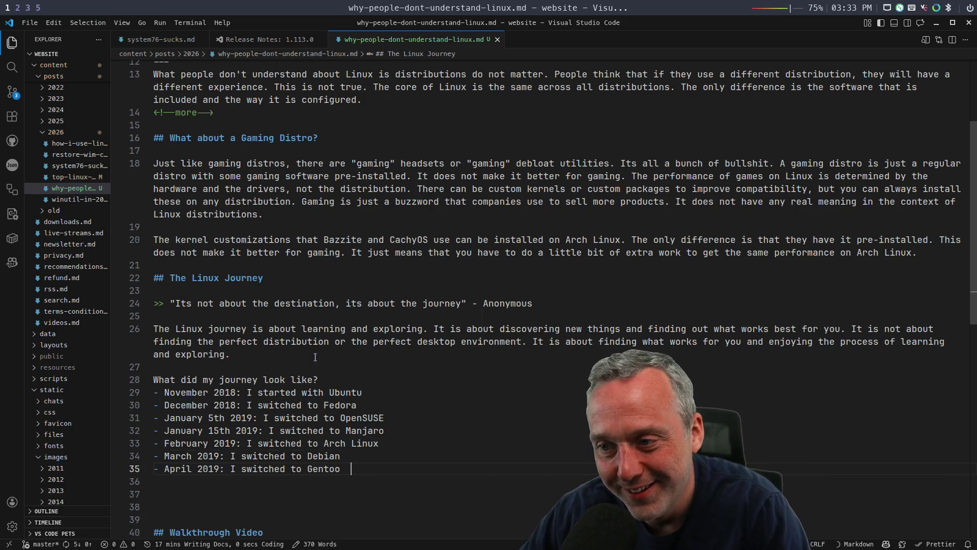
key(Return)
key(Tab)
key(Return)
key(Tab)
Step: Continue with Slackware, Kali Linux, Parrot OS and Arch Linux again in October, then select extra entries for removal
key(Return)
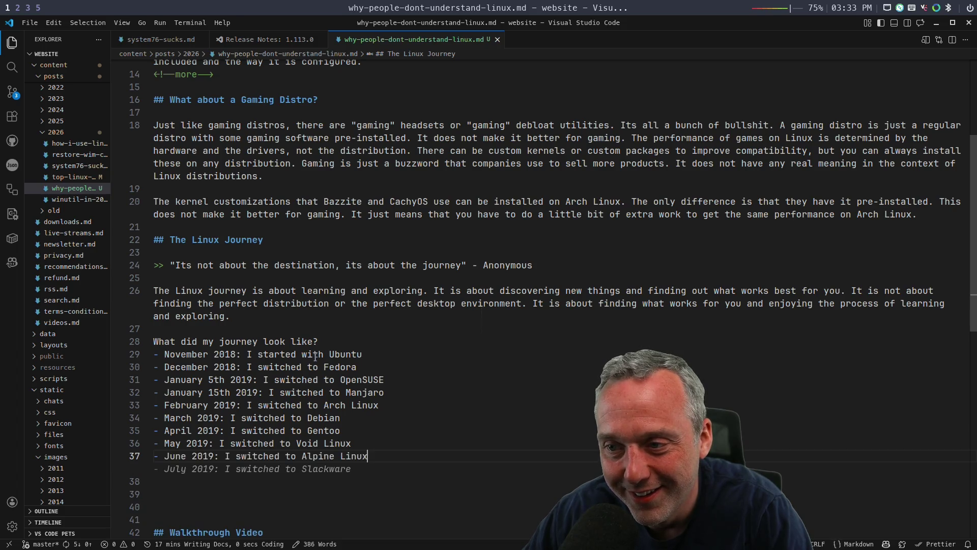
key(Tab)
key(Return)
key(Tab)
key(Return)
key(Tab)
key(Return)
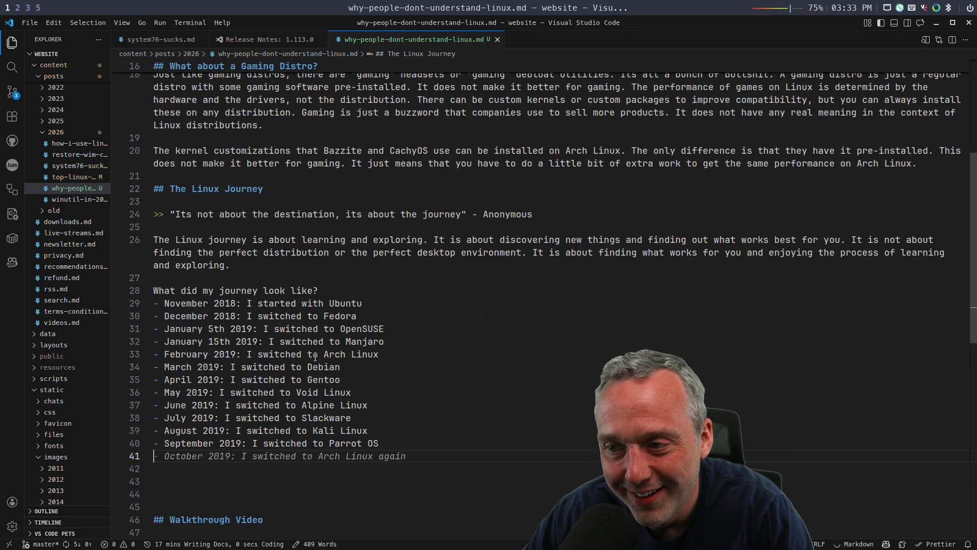
key(Tab)
key(shift+Up)
key(shift+Up)
key(shift+Up)
key(shift+Up)
key(shift+Up)
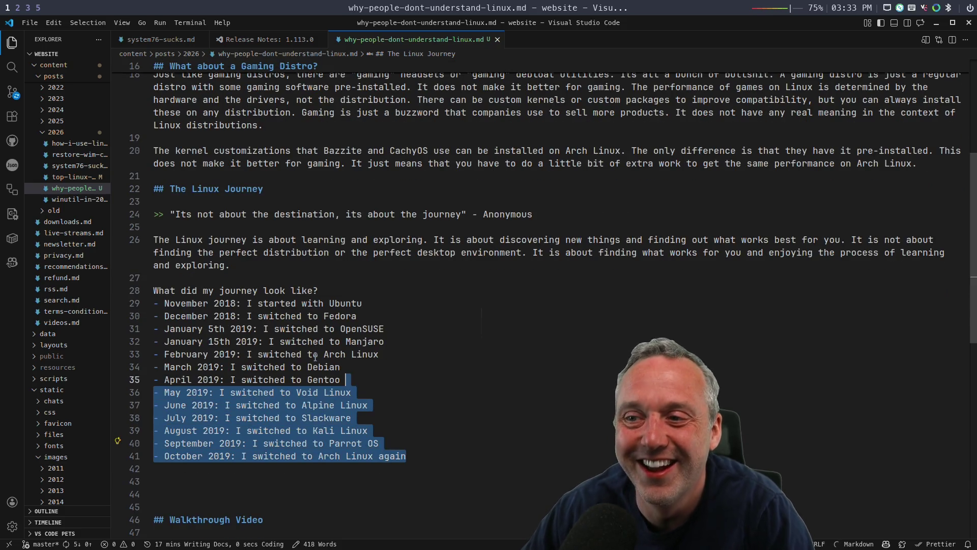
key(shift+Up)
key(shift+Up)
Step: Delete the journey entries after March 2019 so the list ends at the Debian switch
key(shift+Down)
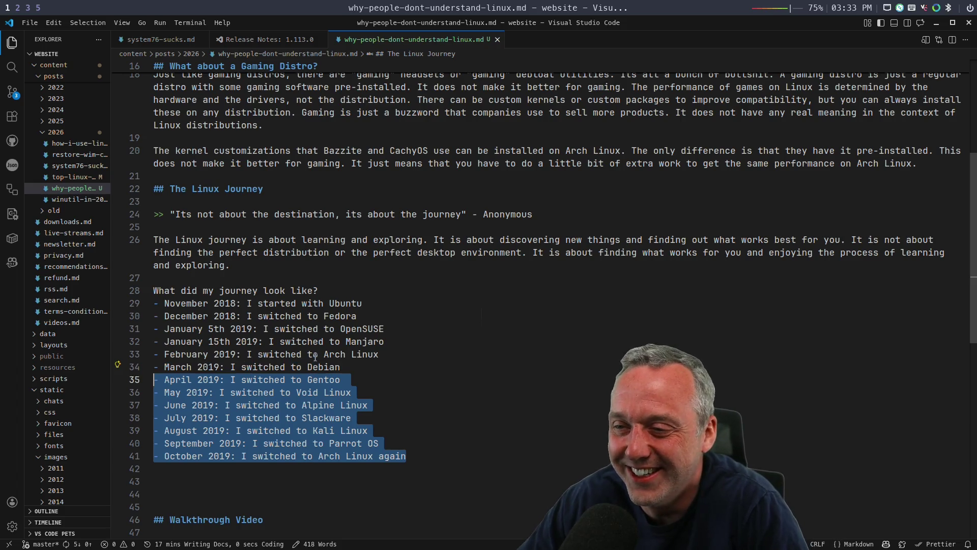
key(BackSpace)
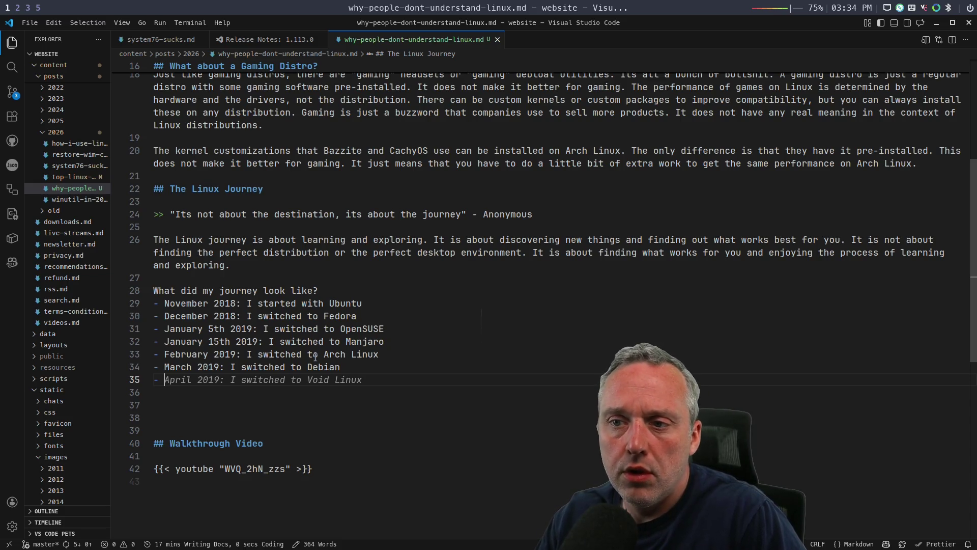
key(BackSpace)
Step: Write a paragraph about alternating between Arch Linux and Debian before moving to window managers
key(Return)
key(Return)
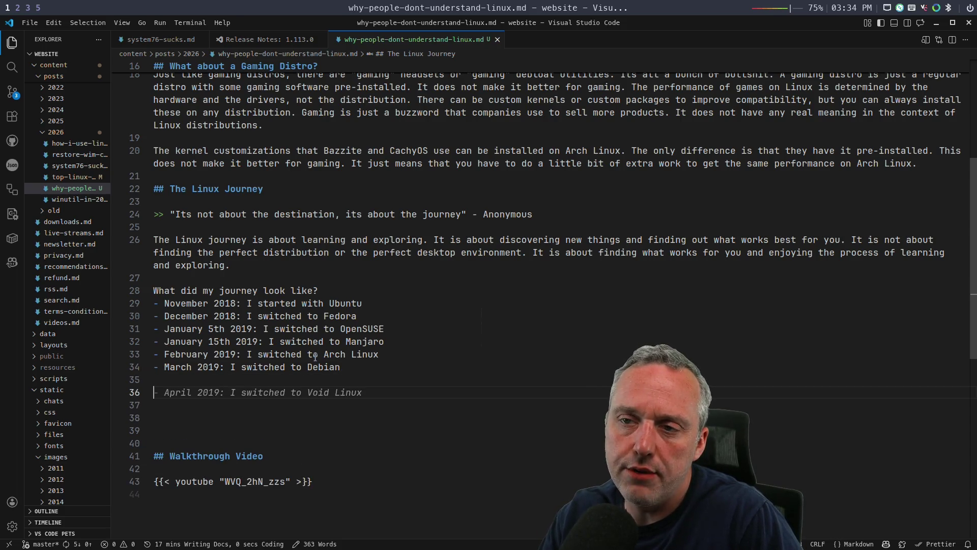
text(For )
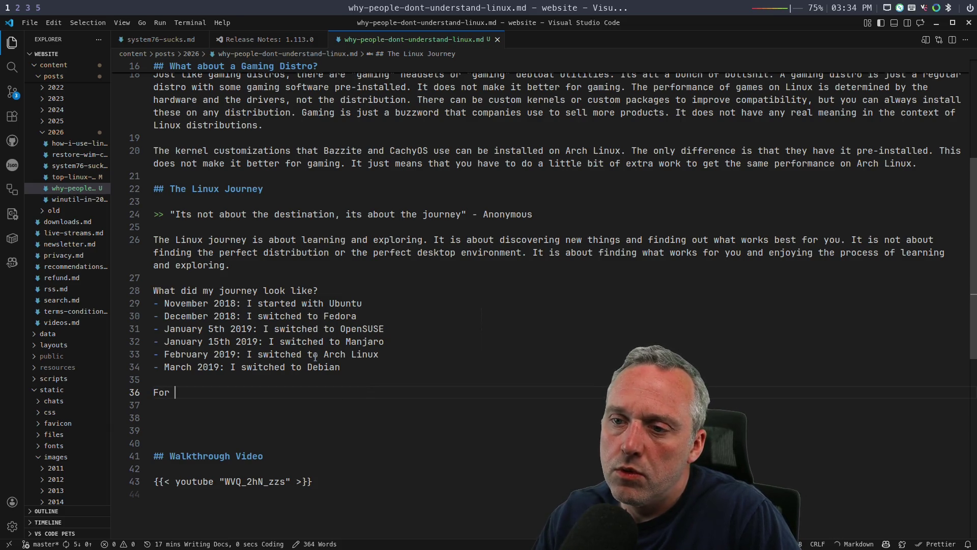
text(ythe)
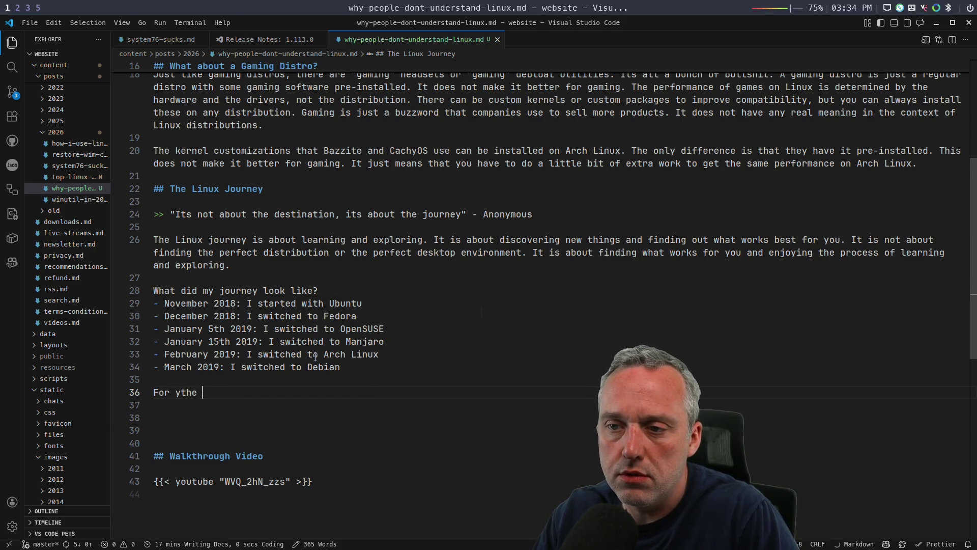
text(the next couple ears,)
text( start)
key(BackSpace)
key(BackSpace)
key(BackSpace)
text(w)
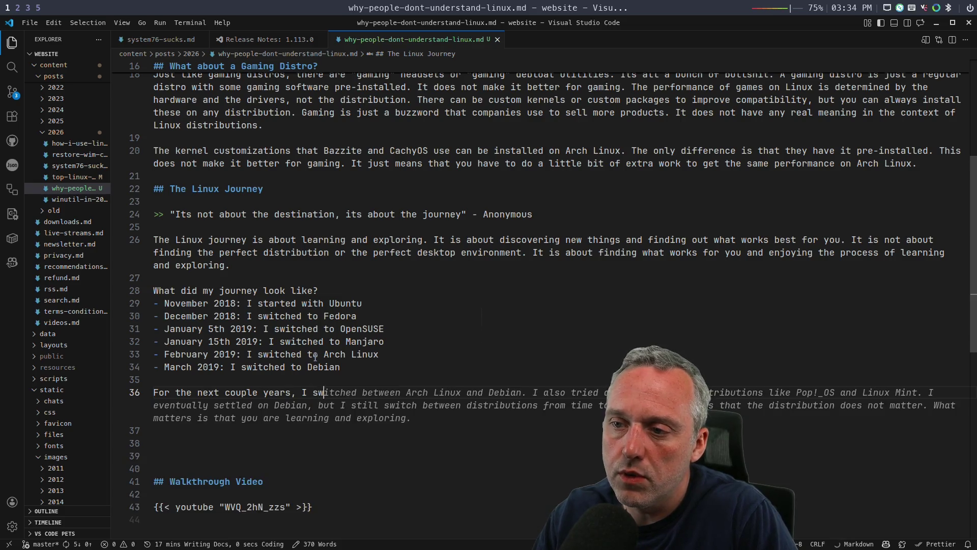
text(itched )
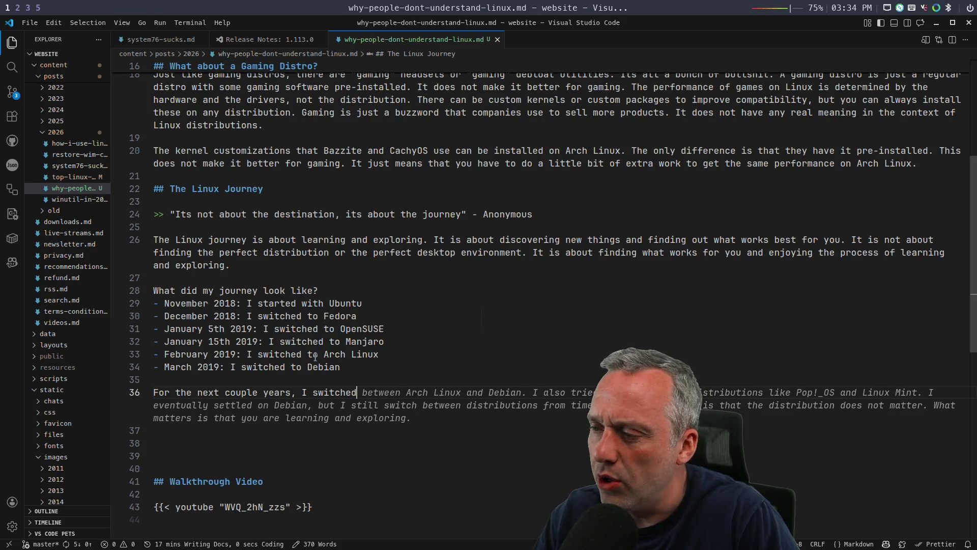
text(between AR)
key(BackSpace)
text(rch )
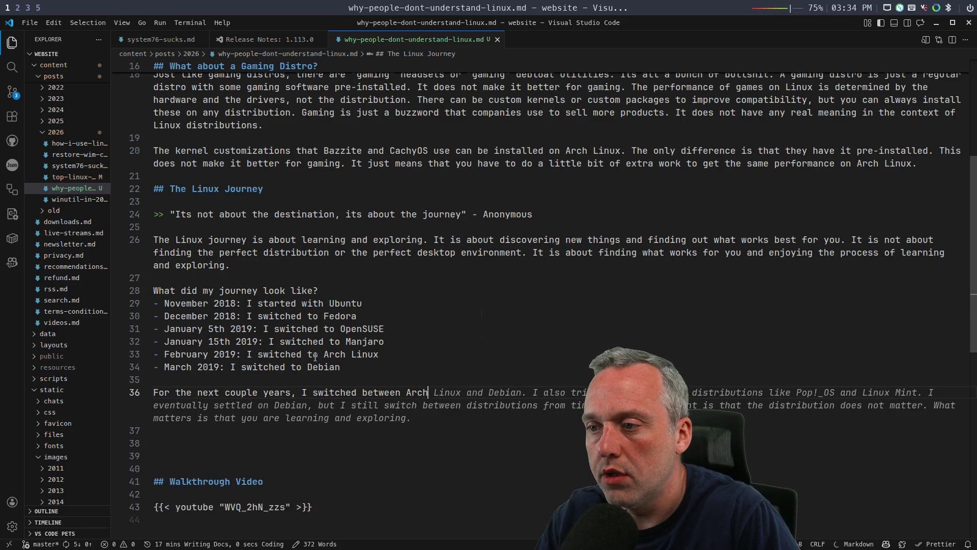
text(Linux and Debian.)
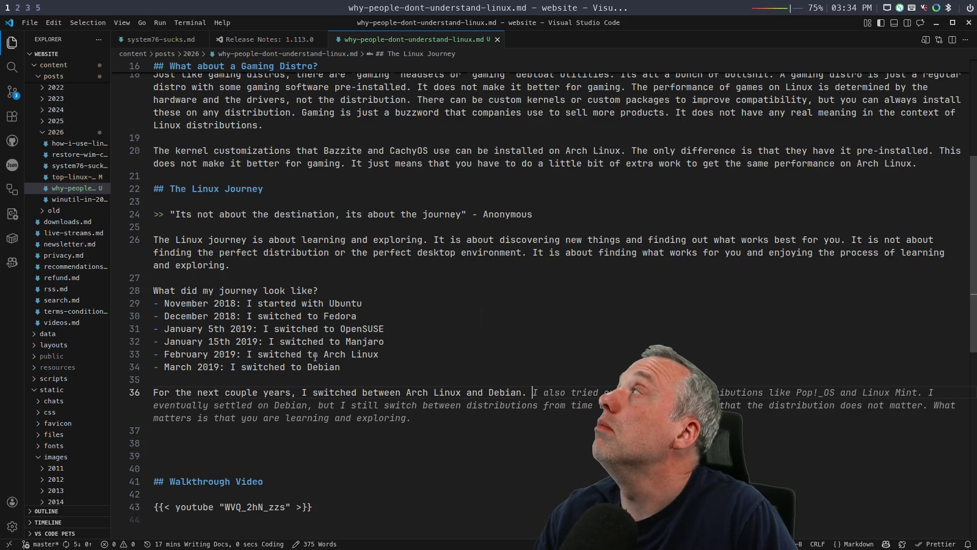
text(Mostly tryin)
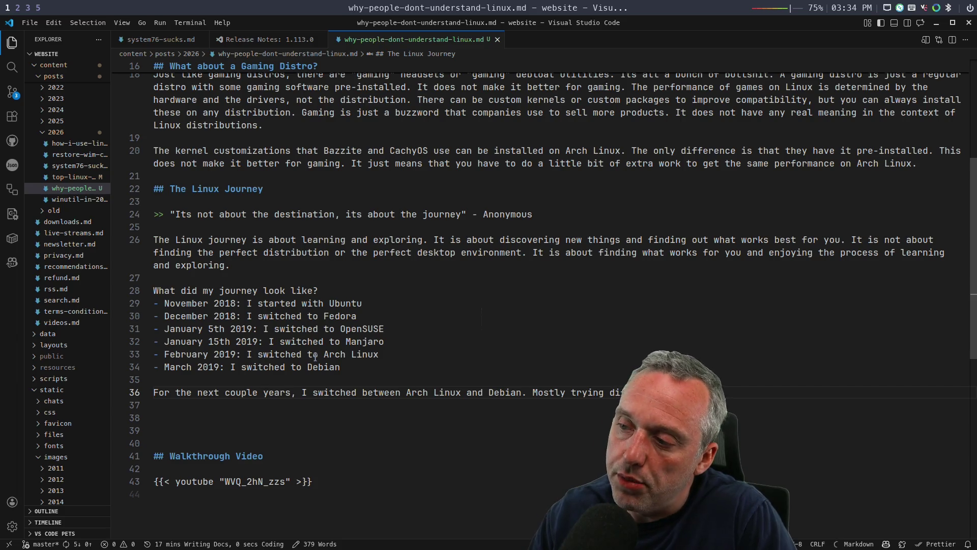
text(g different desktop i)
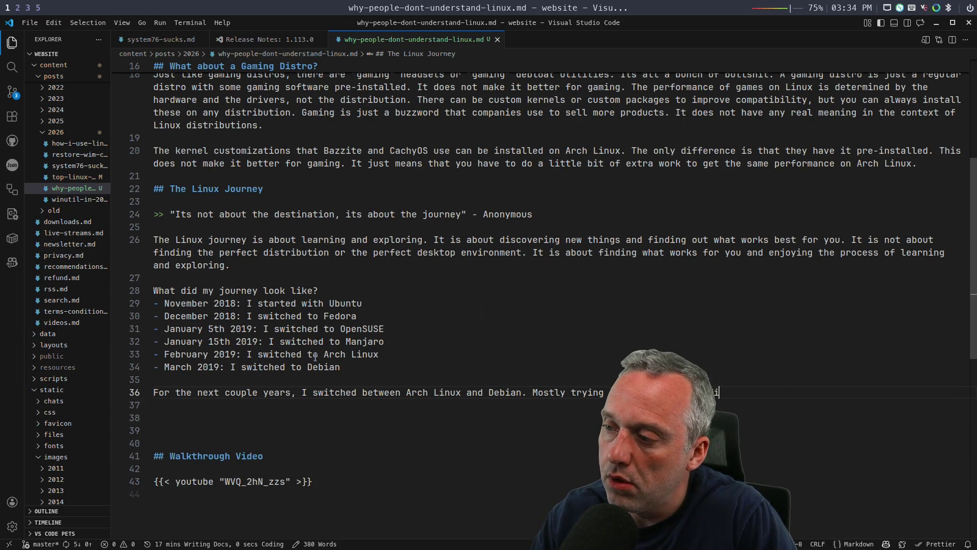
text(Environement)
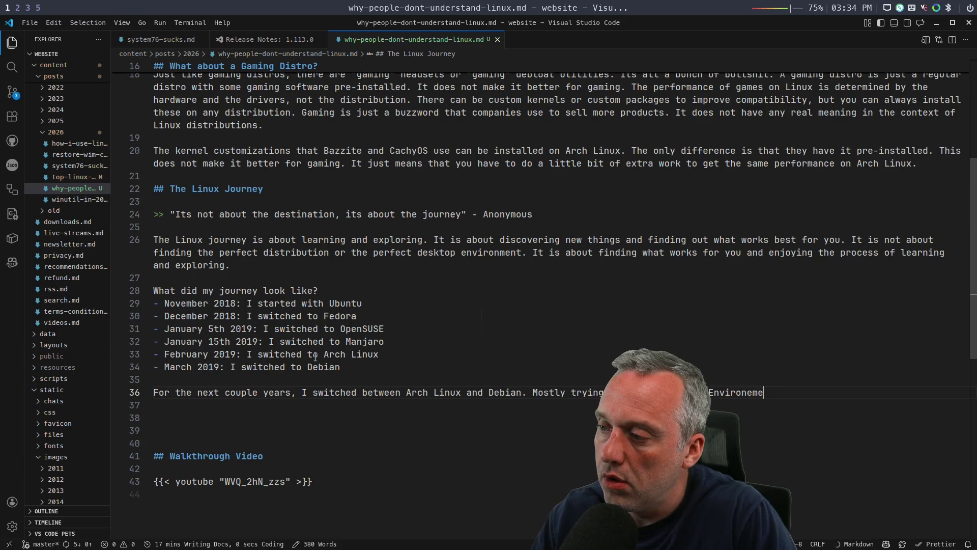
key(BackSpace)
key(BackSpace)
key(BackSpace)
text(nments and then even)
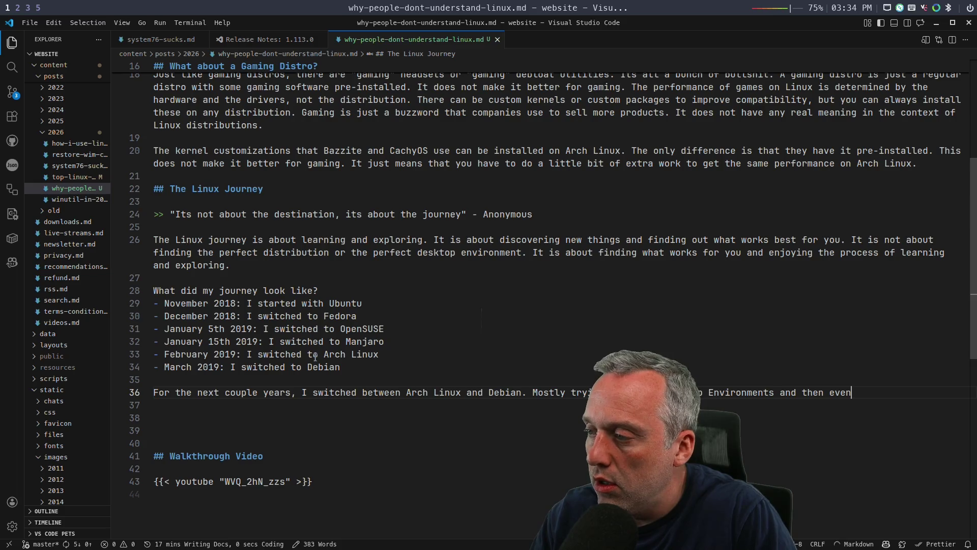
key(BackSpace)
key(BackSpace)
key(BackSpace)
key(BackSpace)
text(mo)
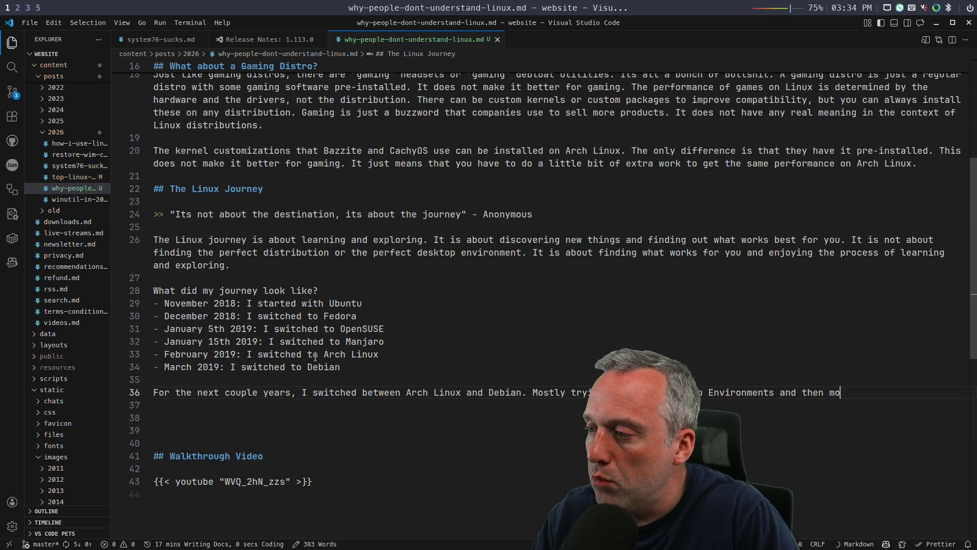
text(ved to Window Managers instead)
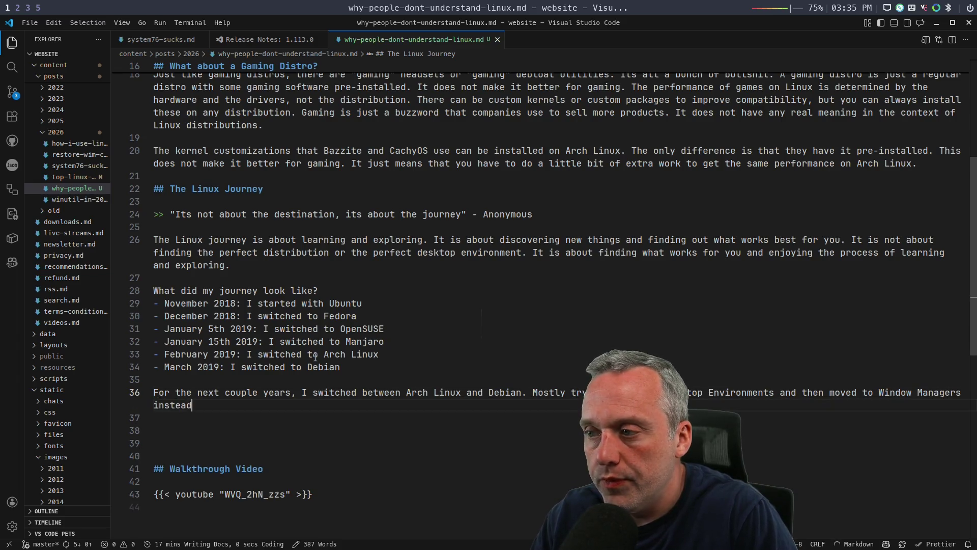
text( of the)
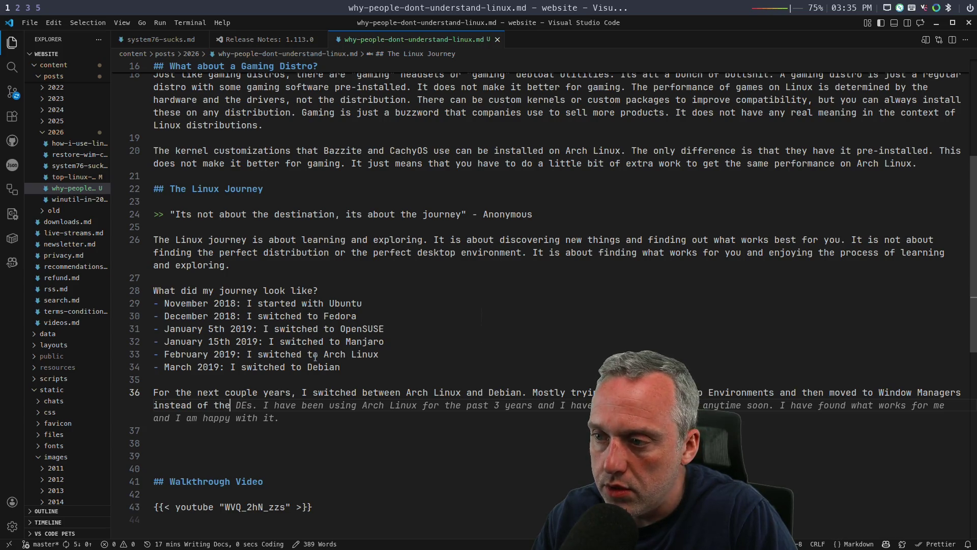
key(Tab)
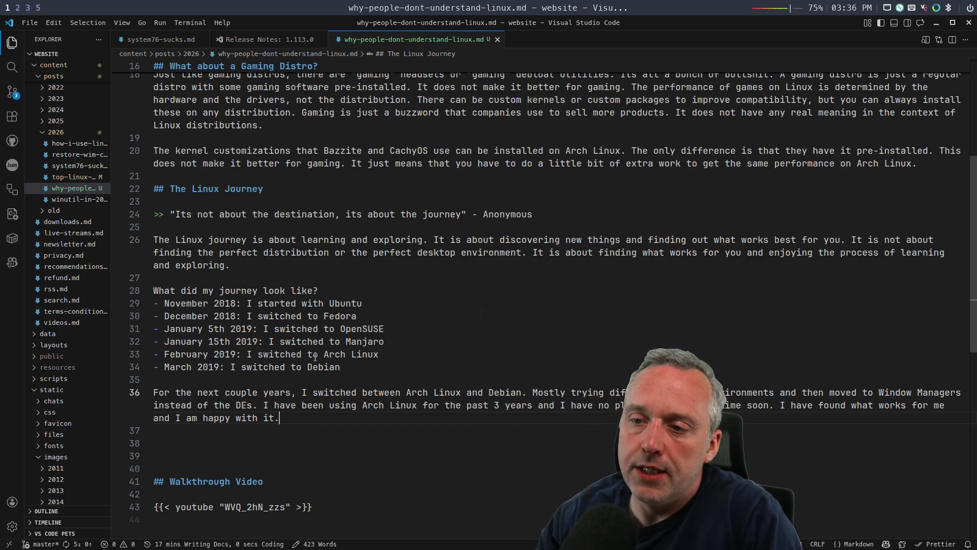
Step: Begin a new line starting 'I really stopped switching when I found that'
key(Return)
key(Return)
text(I really stopped switching when I found that )
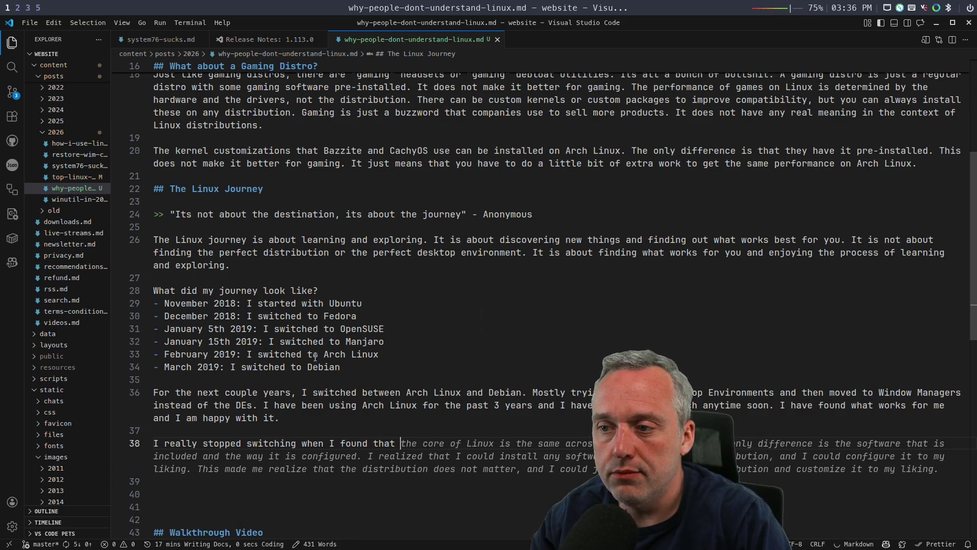
text(each distro was e)
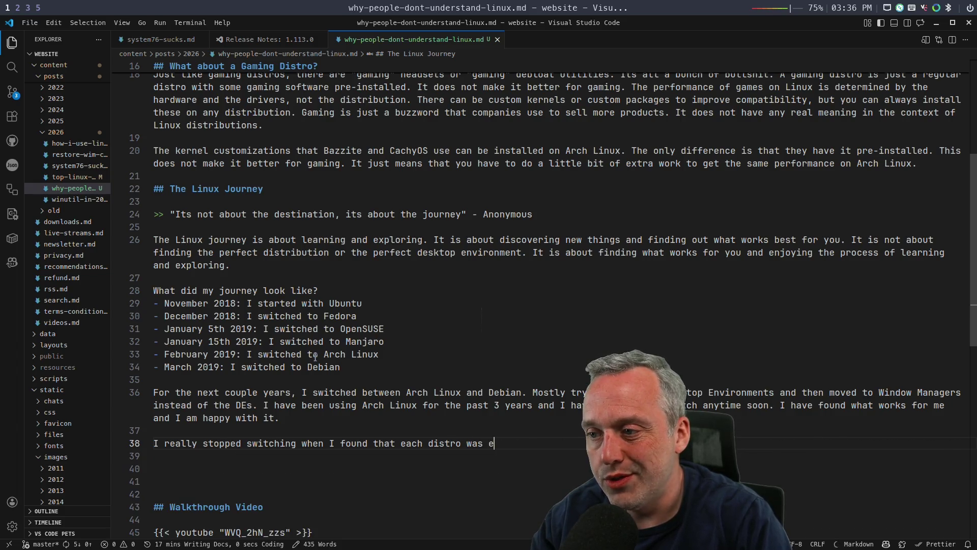
Step: Complete the paragraph concluding distros differ mainly in packaging and default configuration
key(BackSpace)
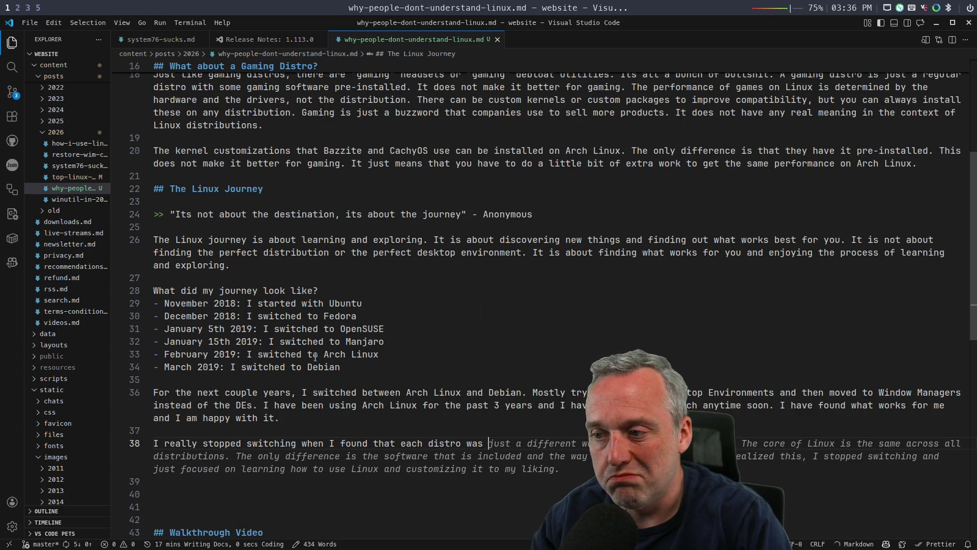
text(just )
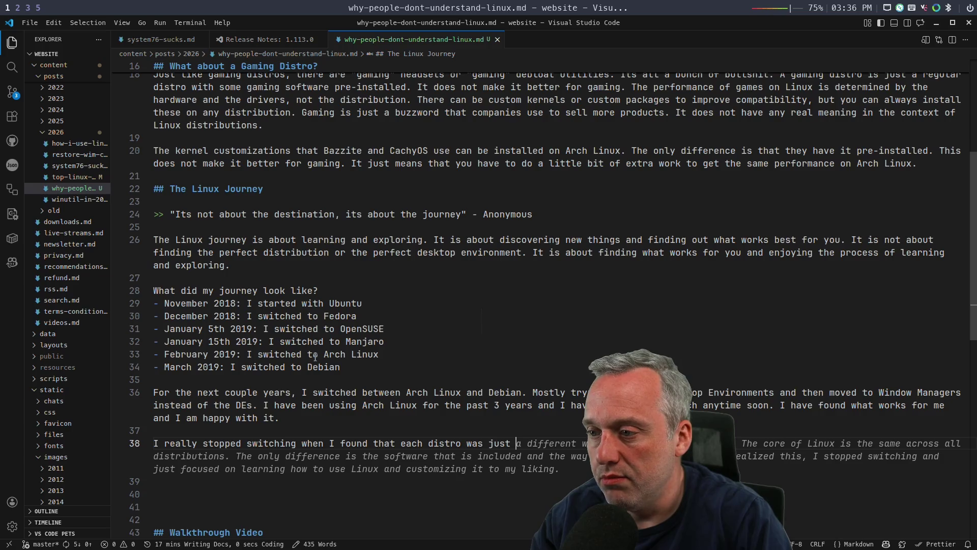
text(a different )
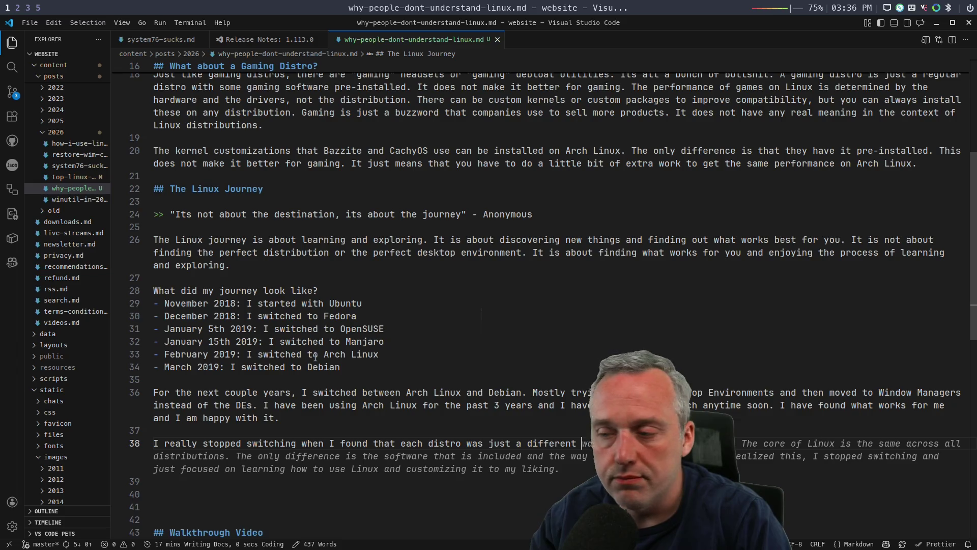
text(l)
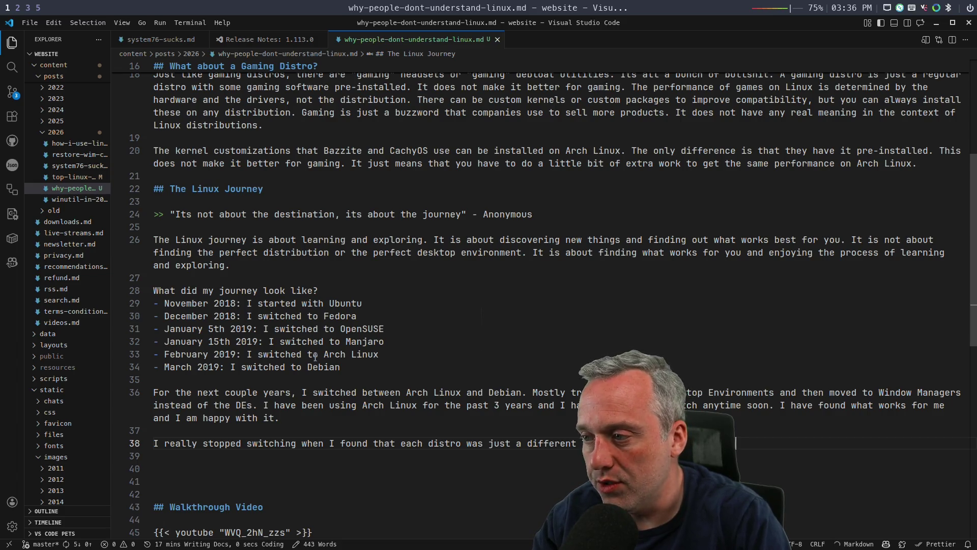
text(alled or)
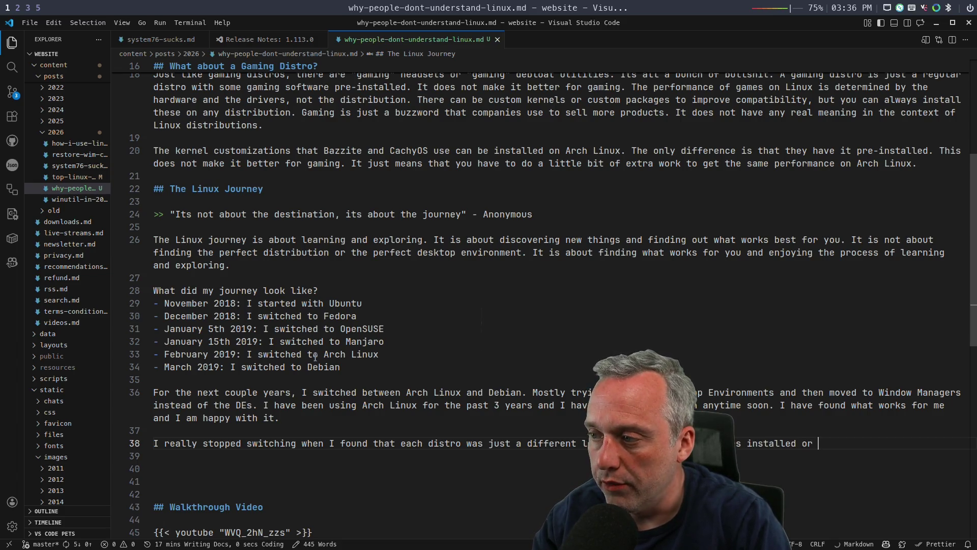
text(d. )
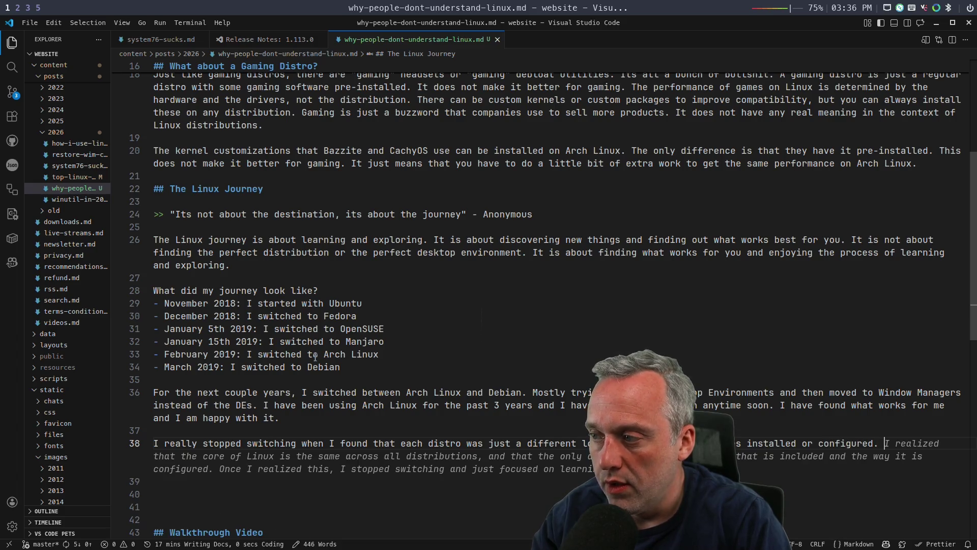
text(I)
text(pack)
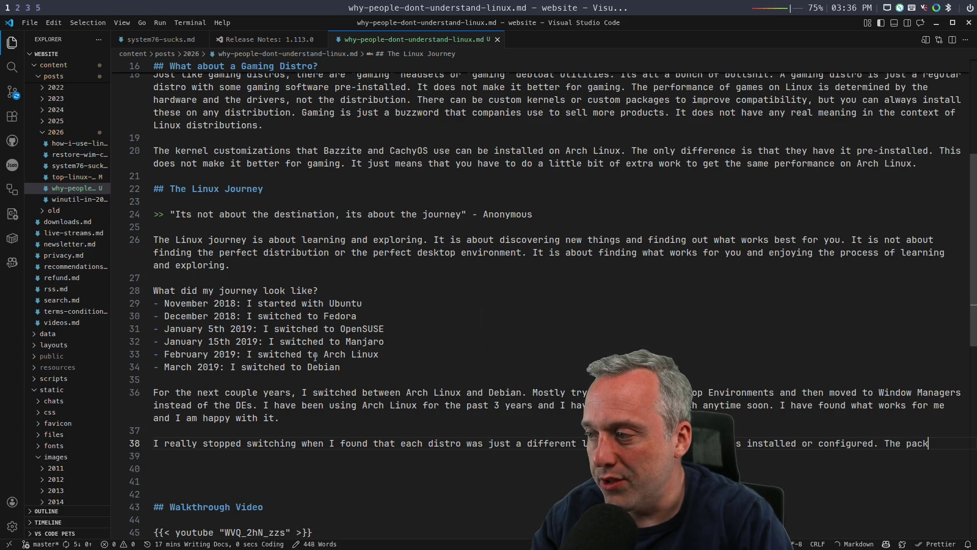
text(ager )
text(and how things were)
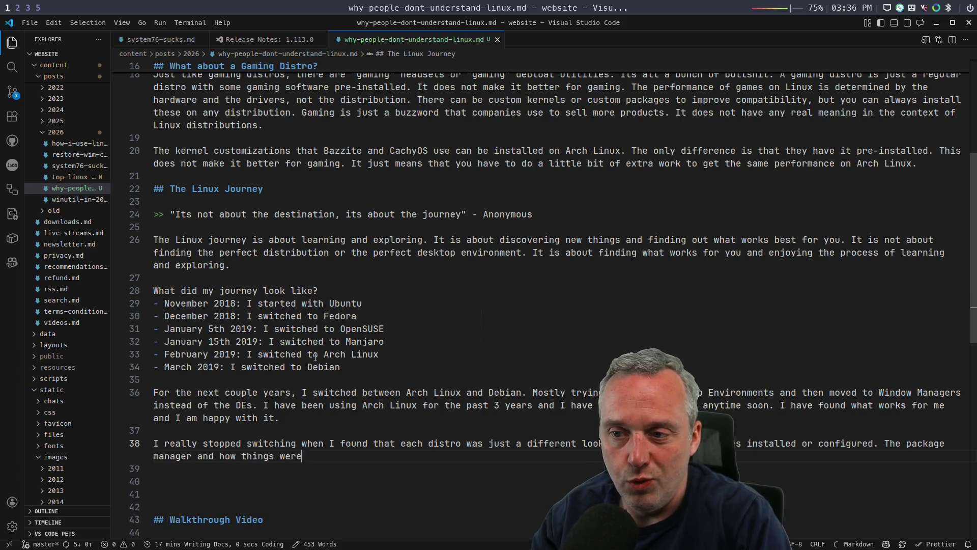
text(alle)
text(nges )
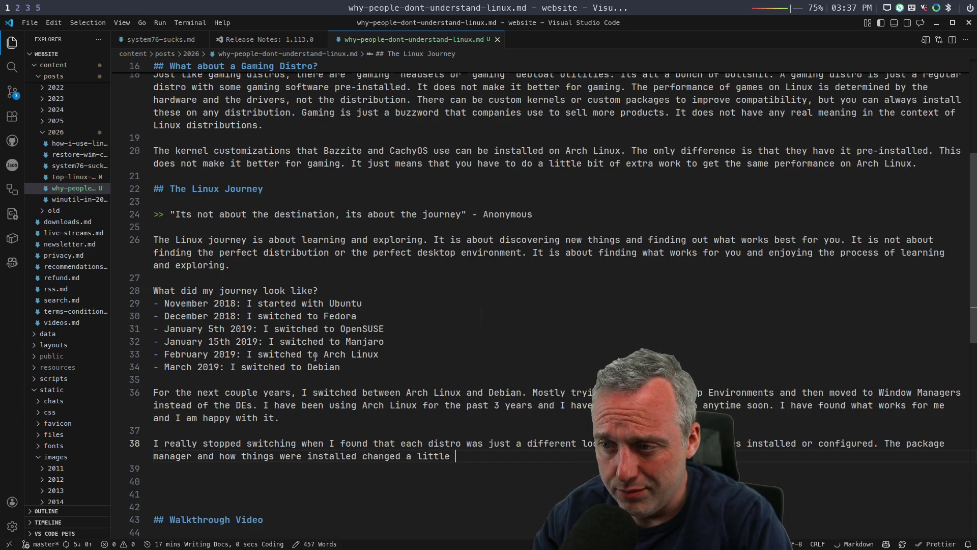
text(istro)
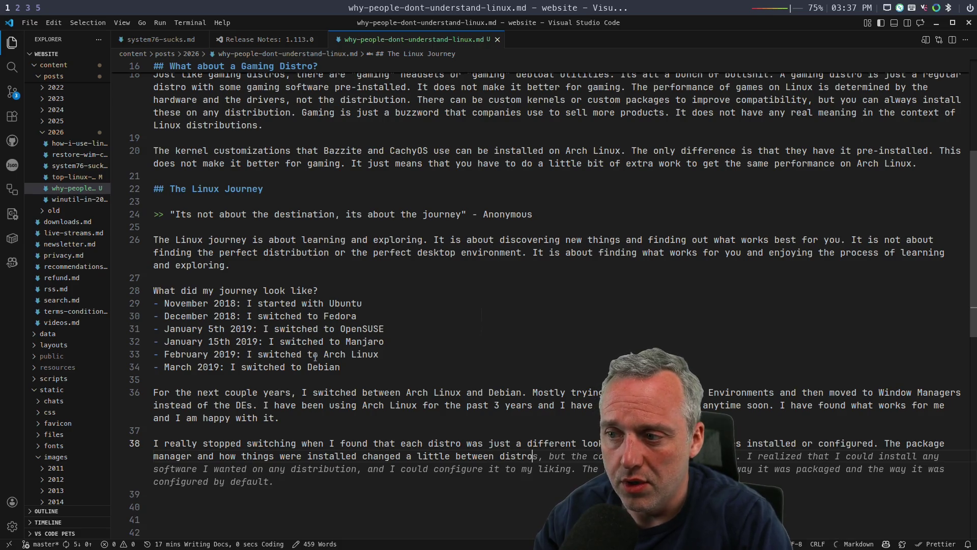
key(Tab)
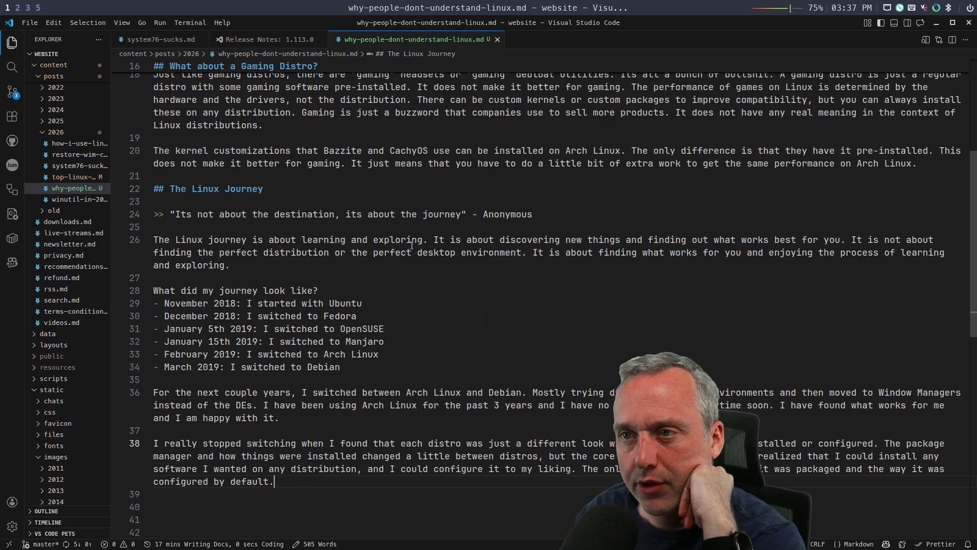
scroll(420, 254, up, 2)
scroll(420, 254, up, 2)
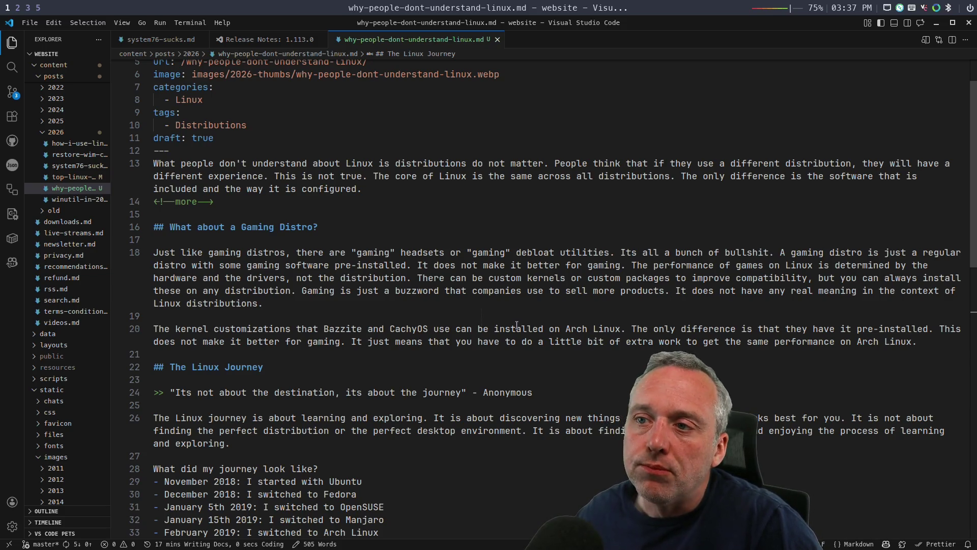
scroll(608, 247, down, 6)
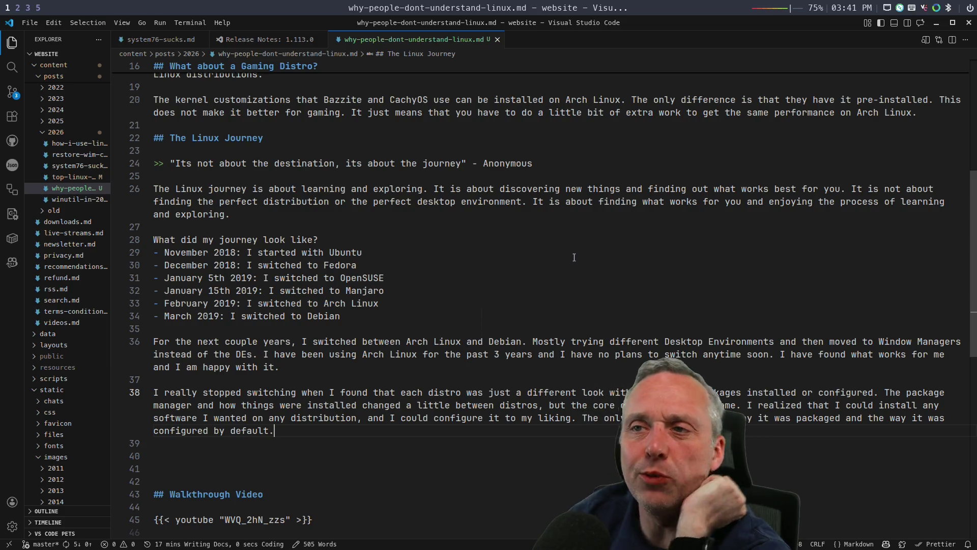
Step: Read the live chat, select the YouTube message about agreeing on one thing, then switch to the terminal workspace
key(super+5)
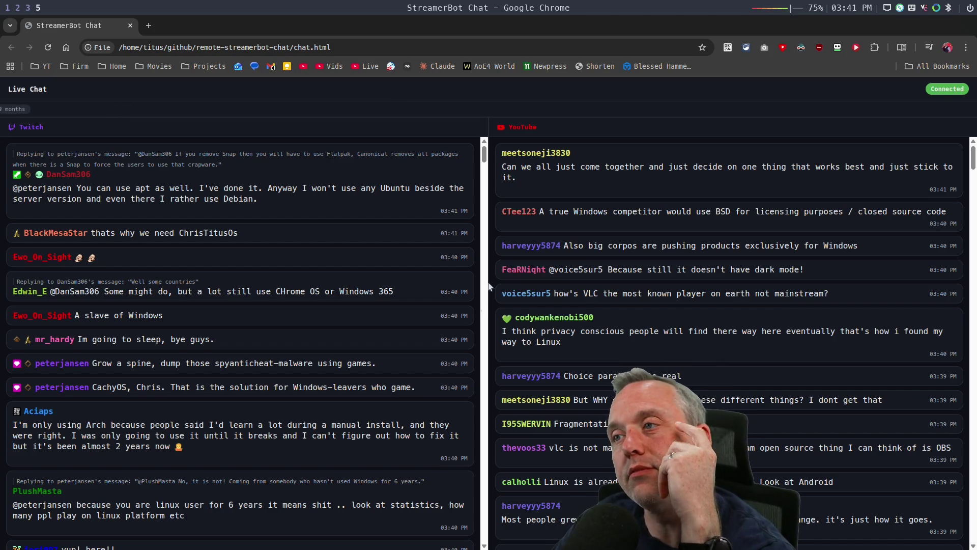
triple_click(529, 173)
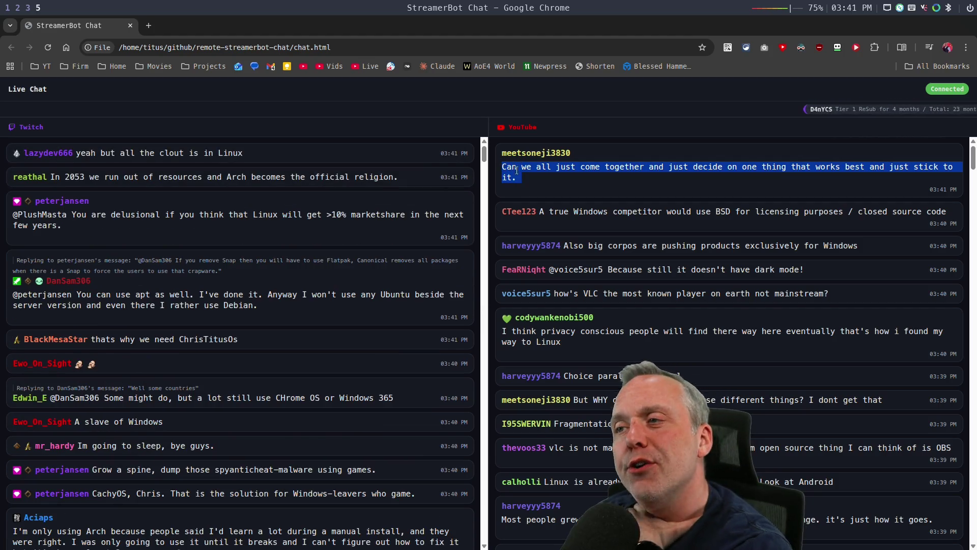
click(532, 184)
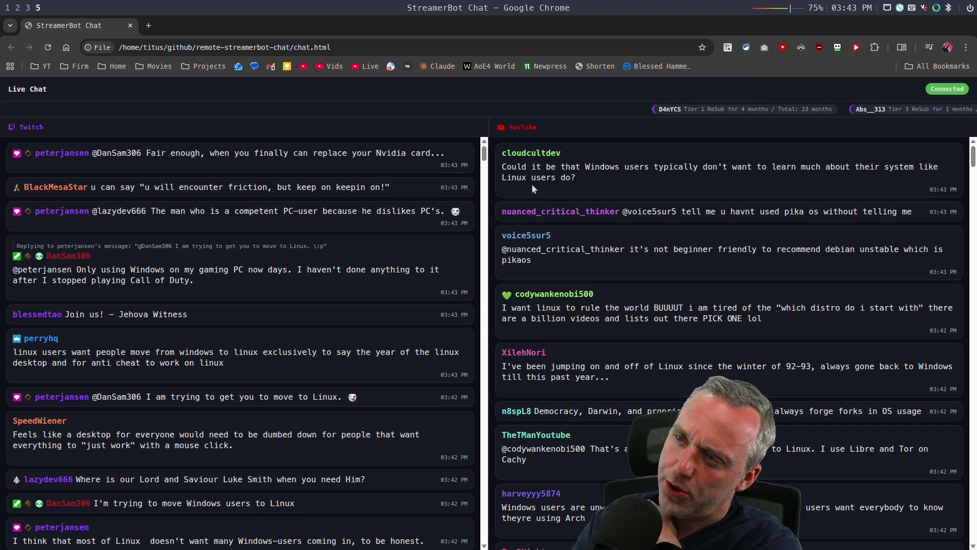
key(super+2)
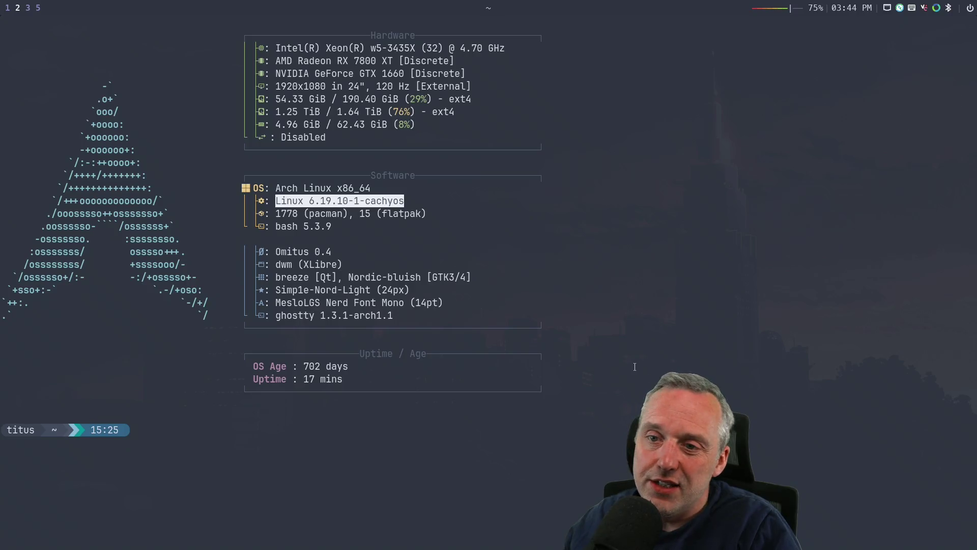
Step: Return to the blog post and add the '## The Uncomfortable Truths' heading
key(super+3)
key(super+1)
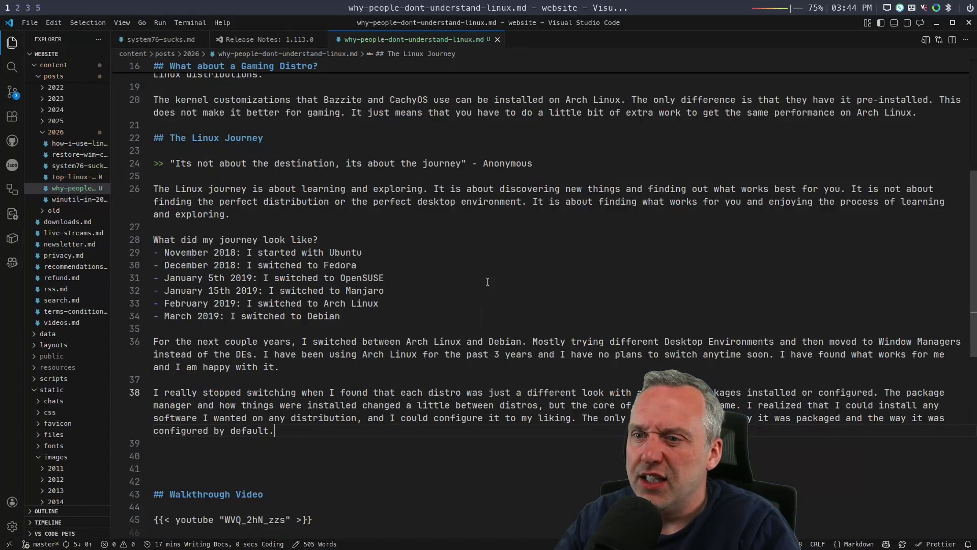
text(## The second)
key(BackSpace)
key(BackSpace)
key(BackSpace)
key(BackSpace)
text(u)
key(BackSpace)
text(Cm)
key(BackSpace)
key(BackSpace)
text(Un)
text(f)
text(t)
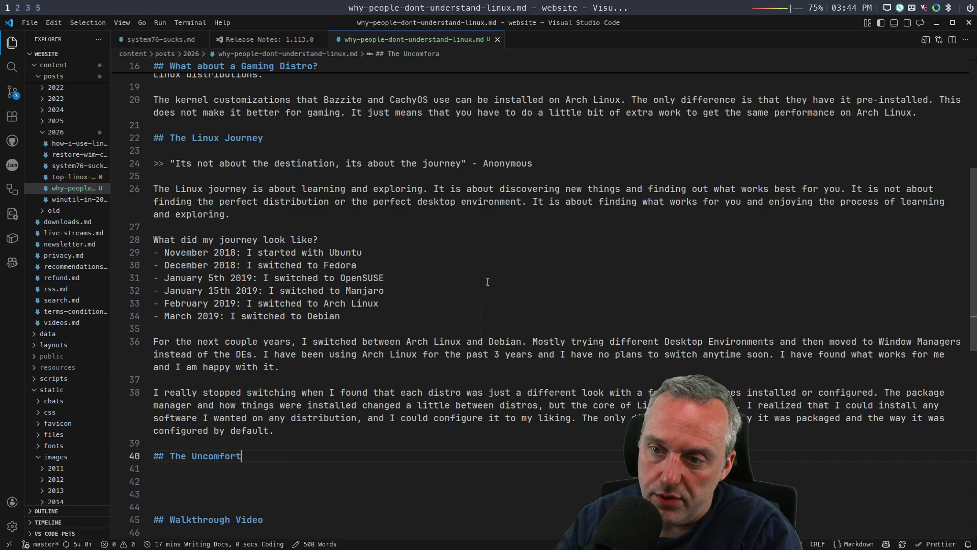
text(able )
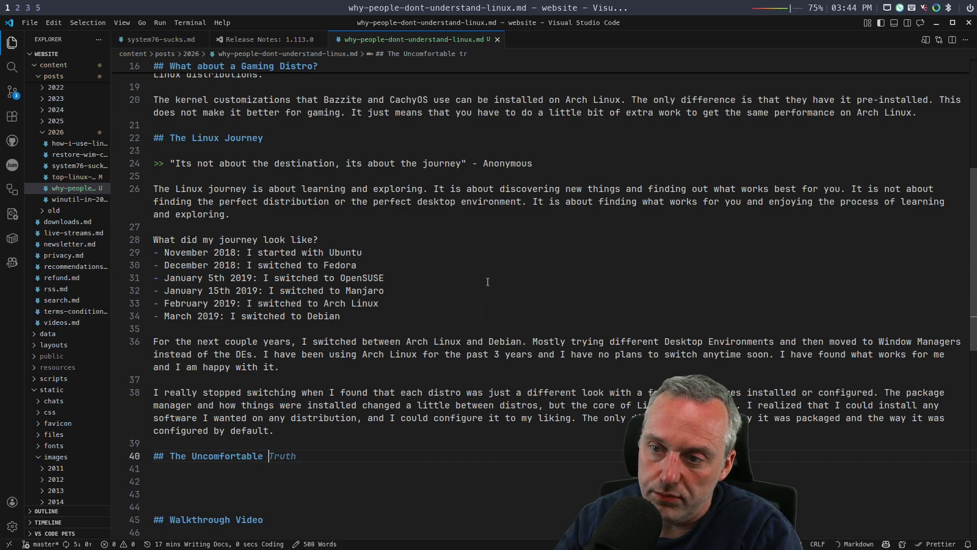
text(Truths)
key(Return)
key(Return)
text(- Linux users don't want )
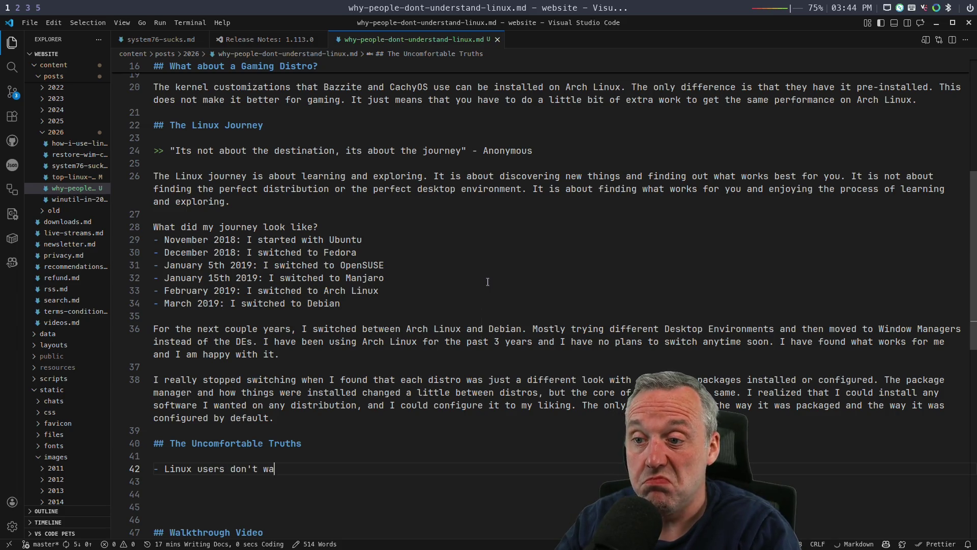
text(Wi)
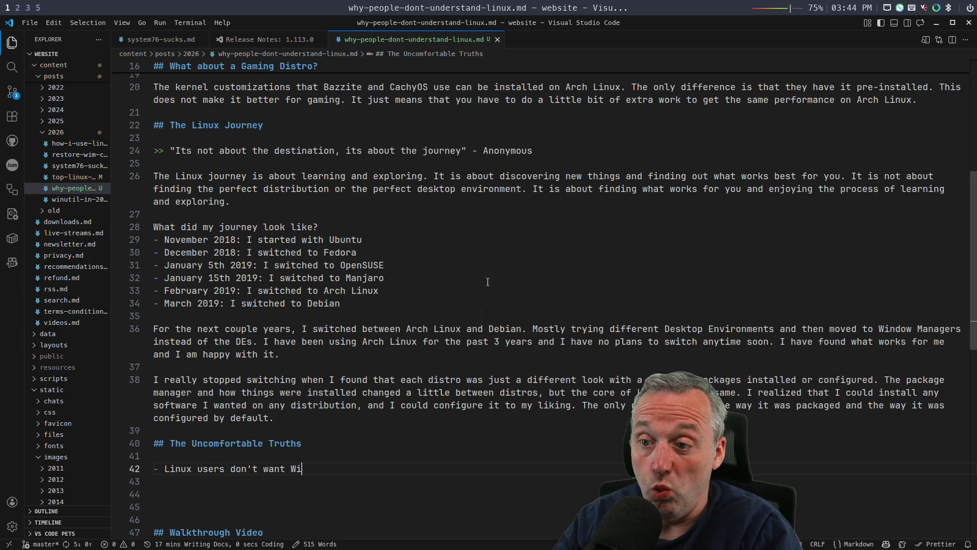
text(ndows users to sw)
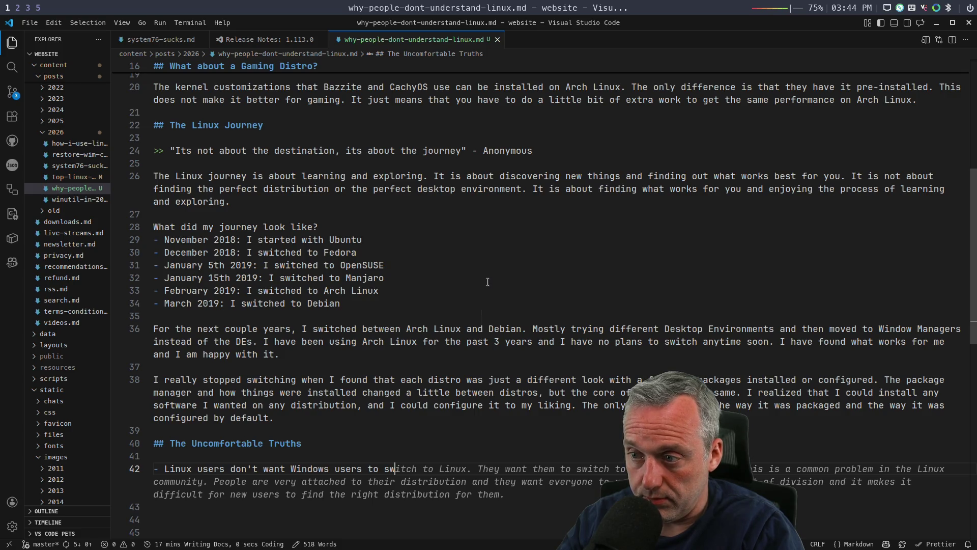
text(itch to Linux.)
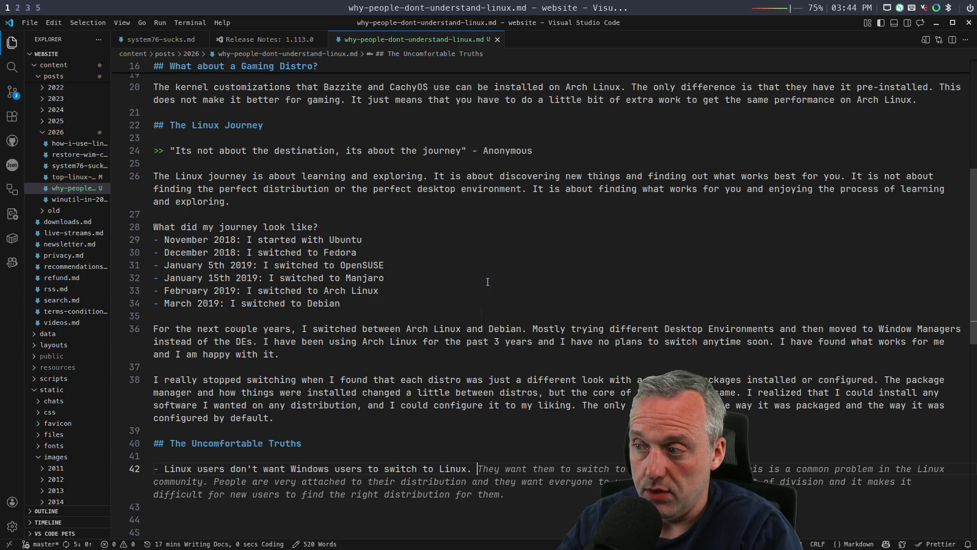
Step: Add bullets saying Linux users and Windows users don't want to learn the other system
key(Return)
key(Return)
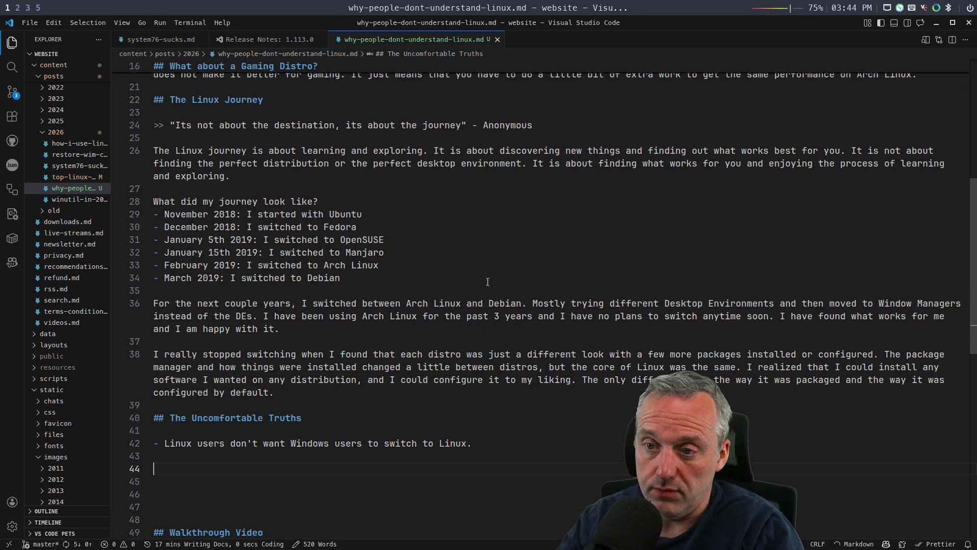
key(BackSpace)
text(- )
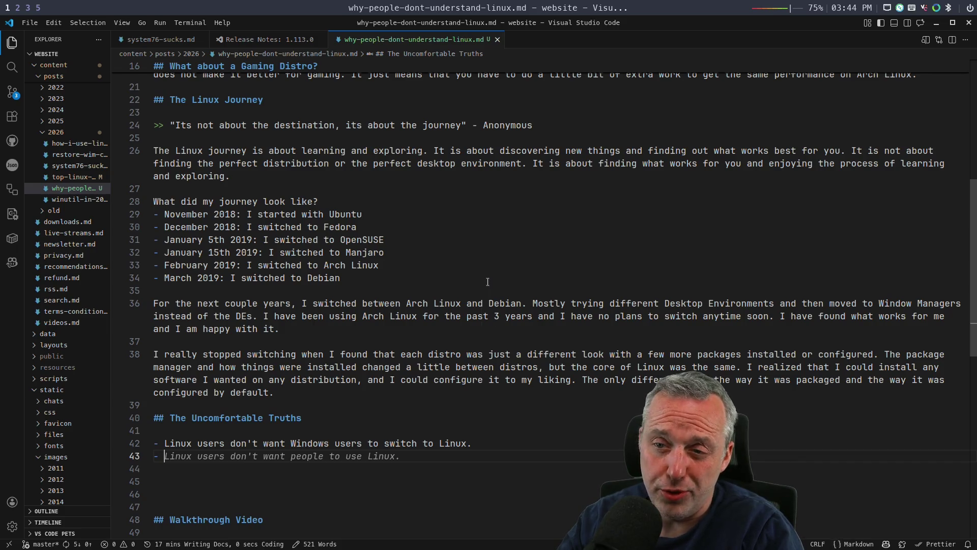
text(Windows users)
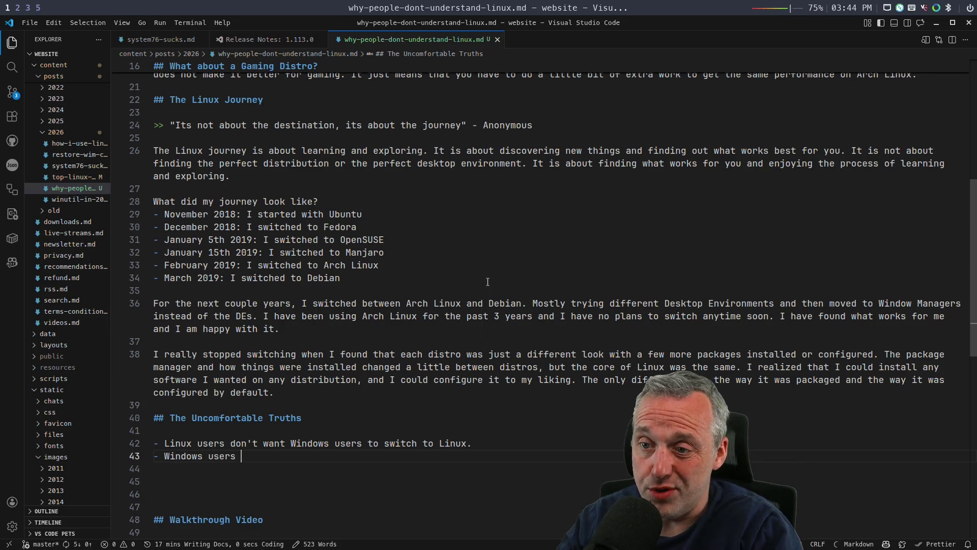
text(don)
text(lear)
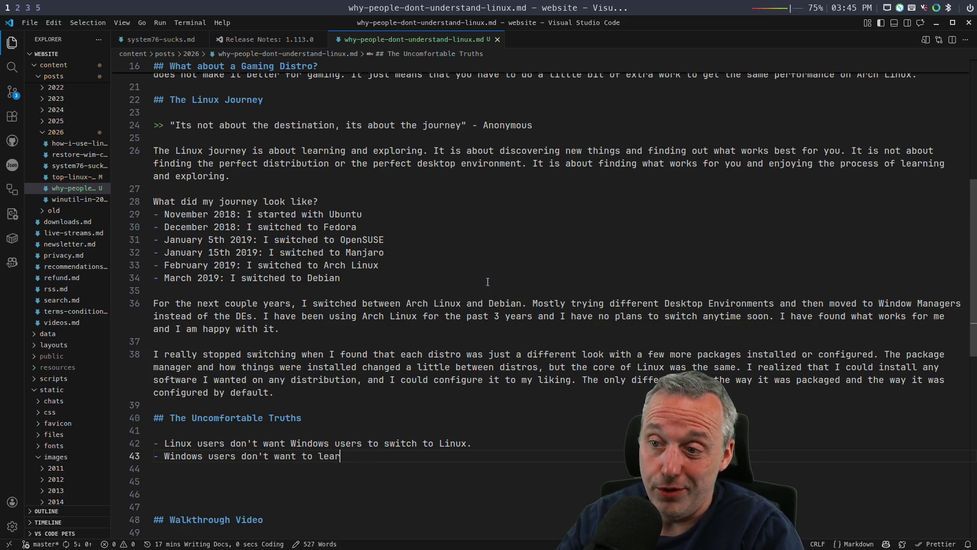
text(n ux.)
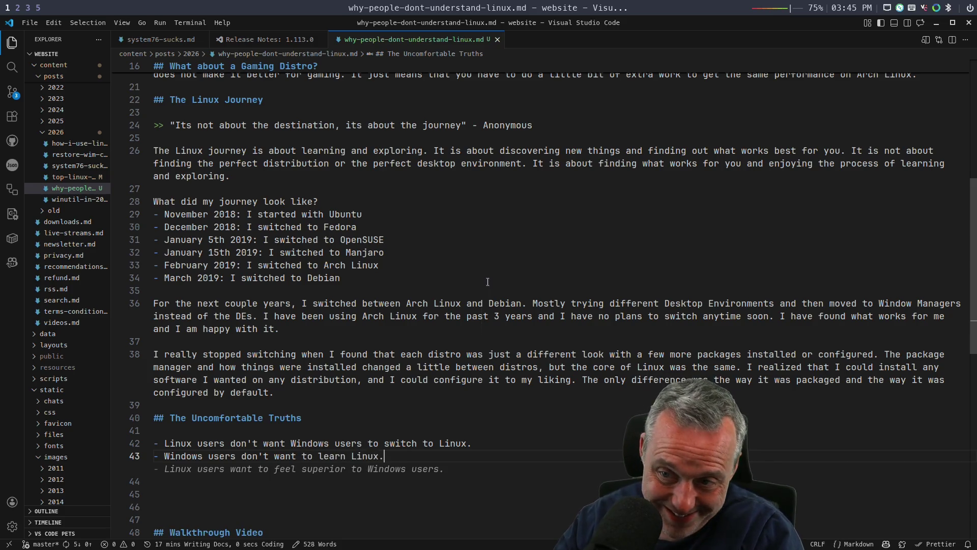
key(Return)
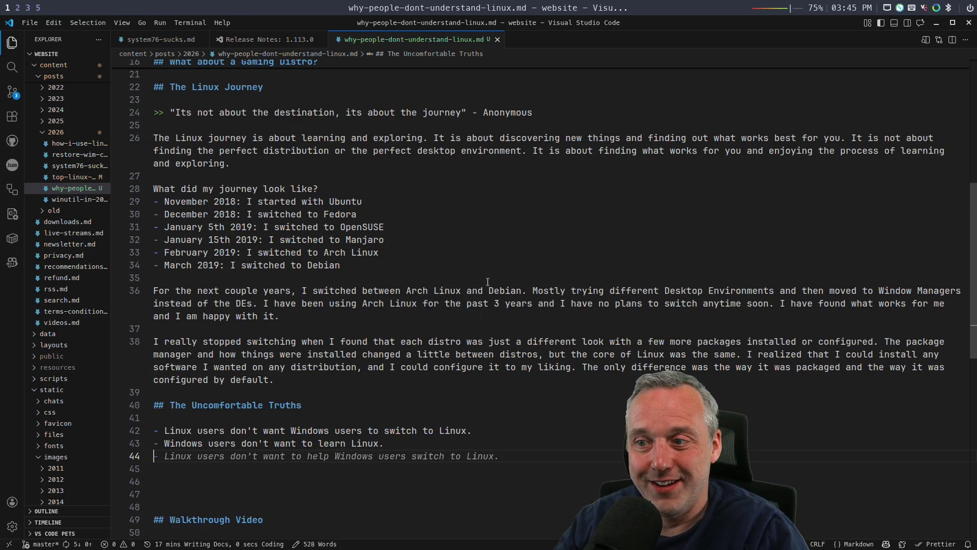
key(Return)
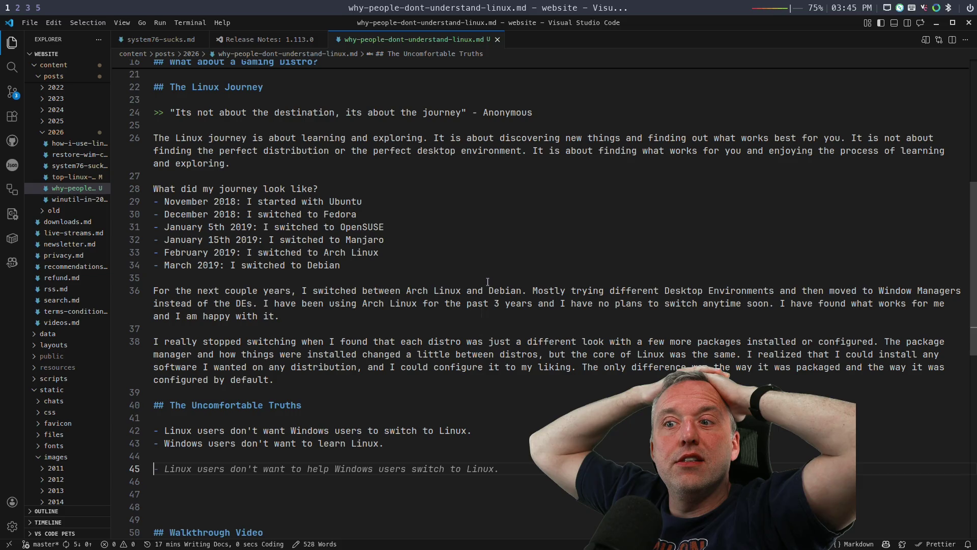
key(Up)
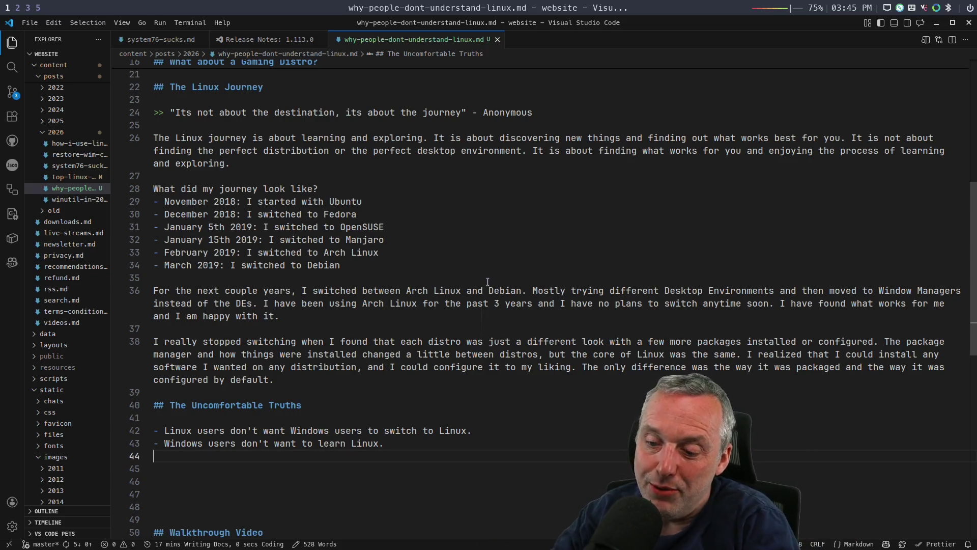
text(- Compa)
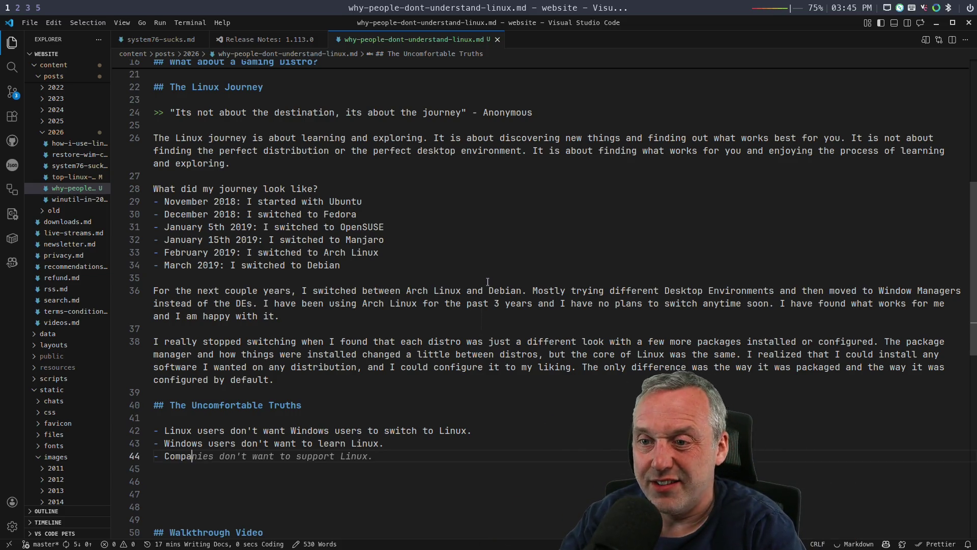
text(nies and In)
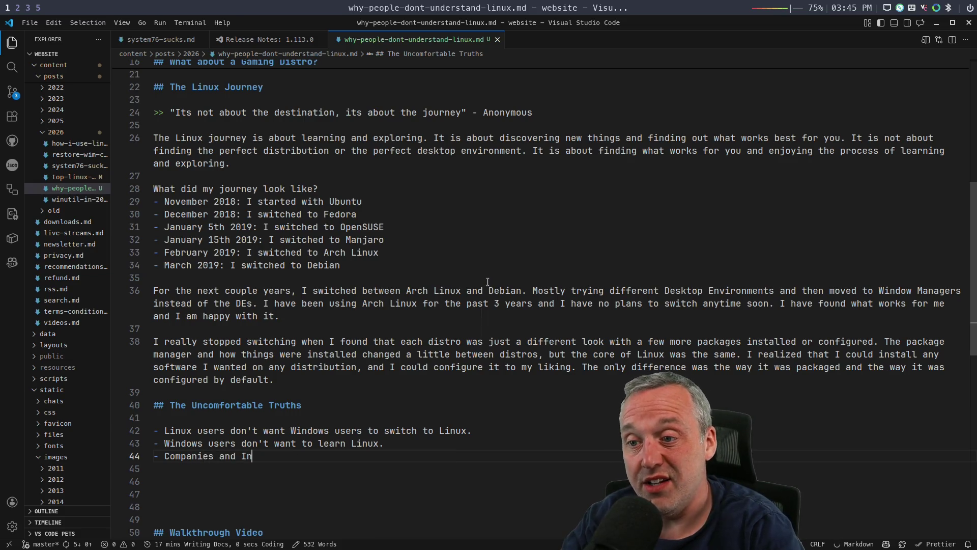
text(D)
Step: Add the bullet that companies and developers don't support Linux because it's not profitable, then switch to live chat
key(BackSpace)
key(BackSpace)
text(dev)
key(Tab)
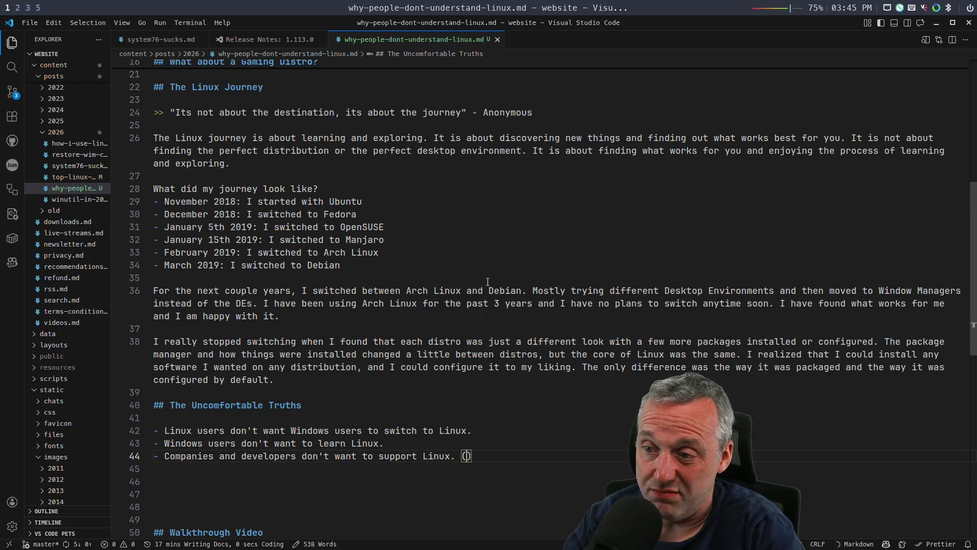
text(Its)
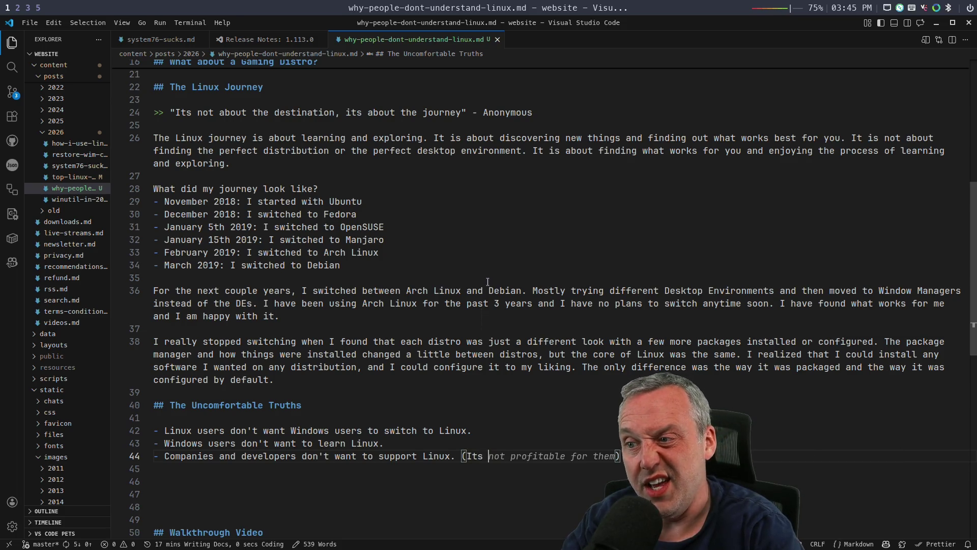
key(Tab)
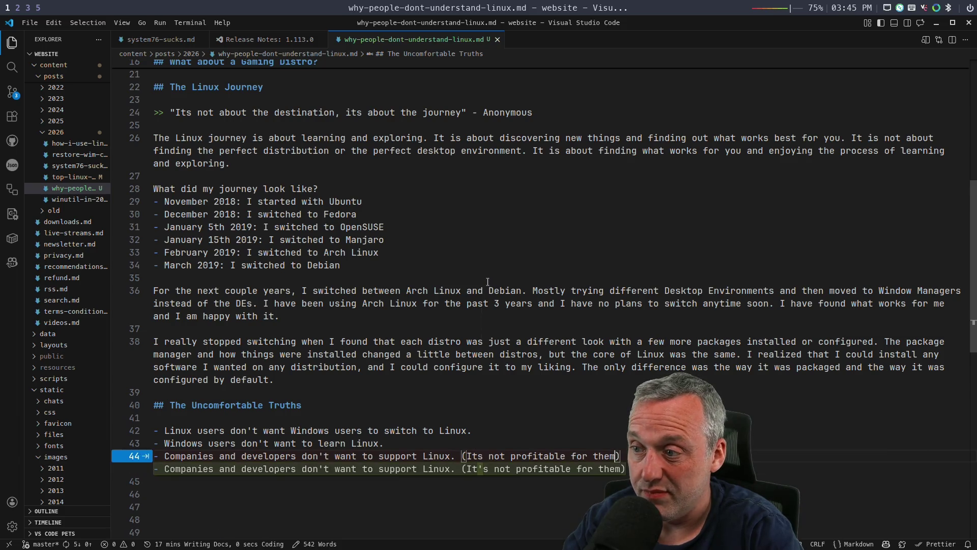
key(Tab)
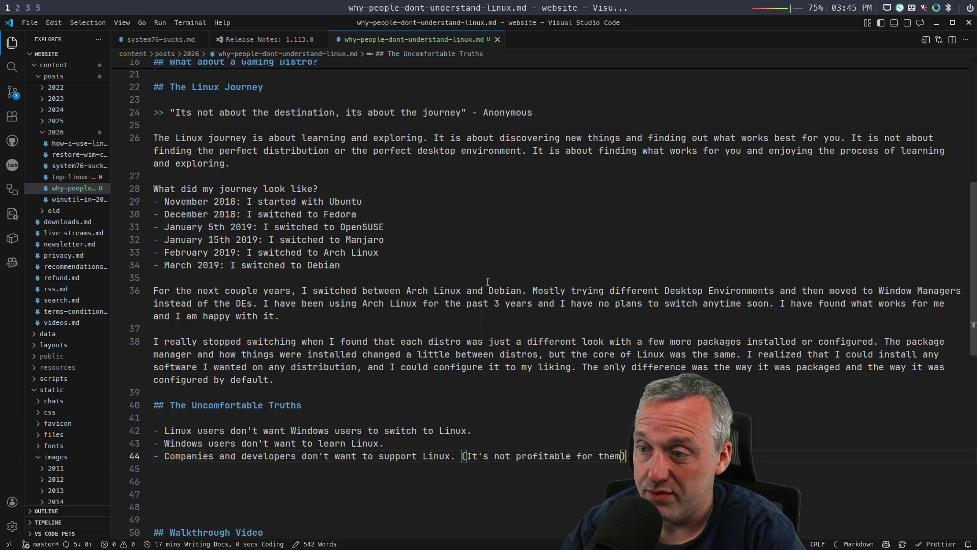
key(Return)
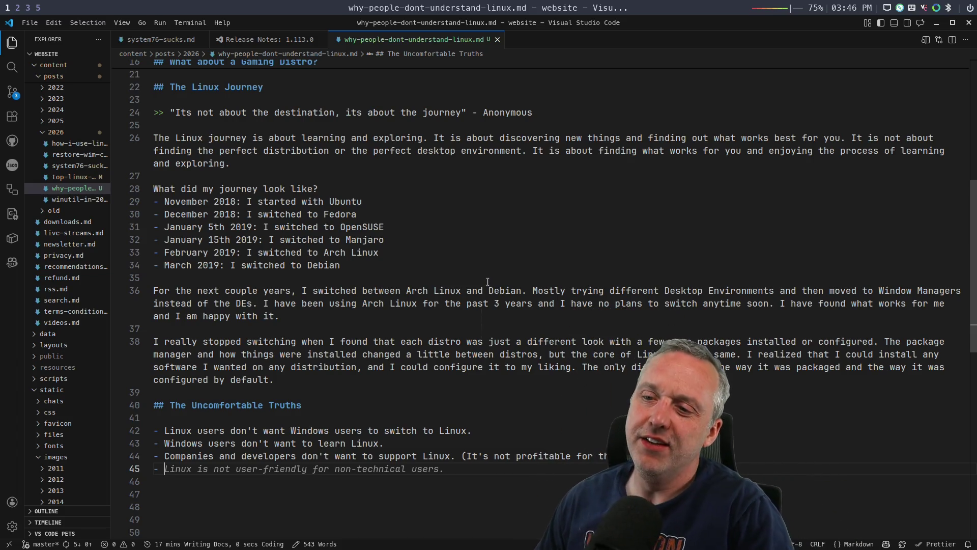
key(super+5)
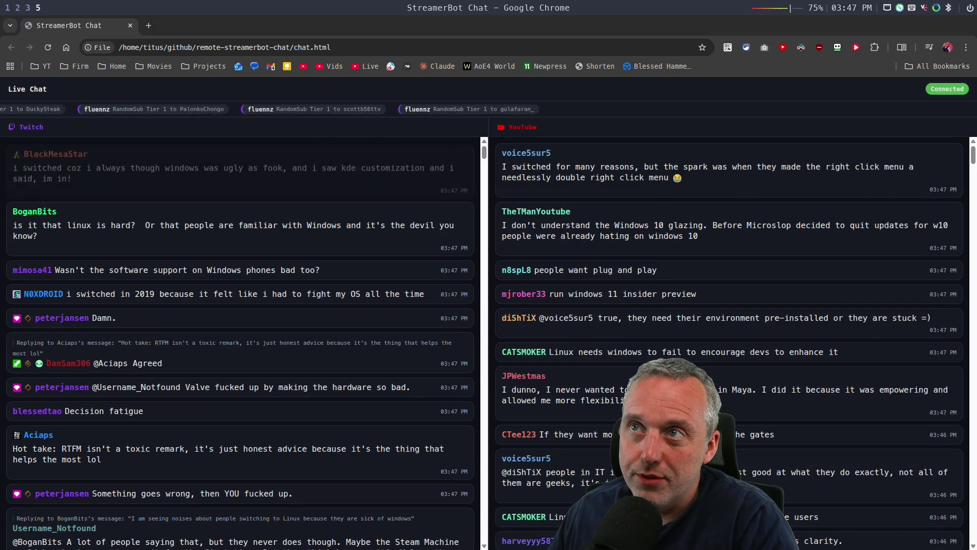
Step: Restore the recently closed six-tab Chrome window, close the YouTube window and show the Twitch Stream Manager
key(super+2)
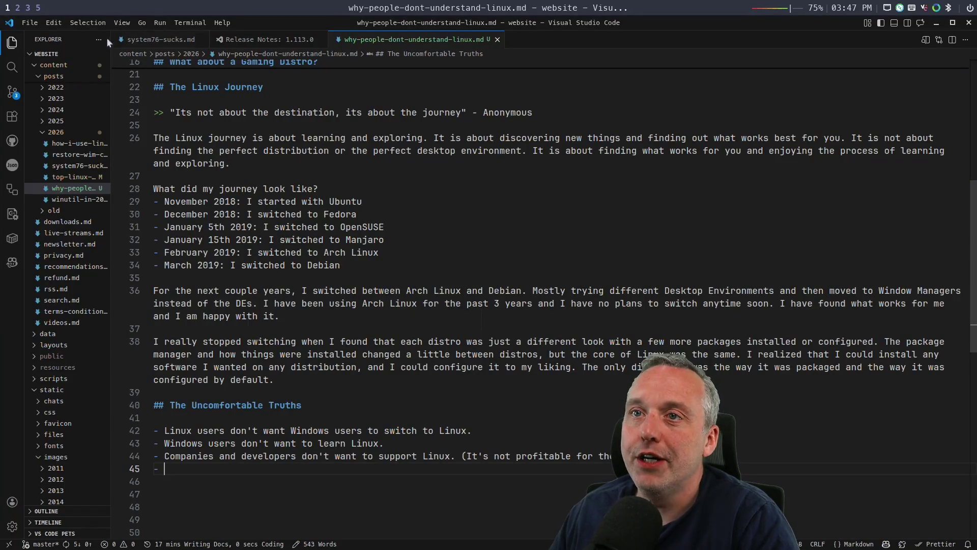
key(super+3)
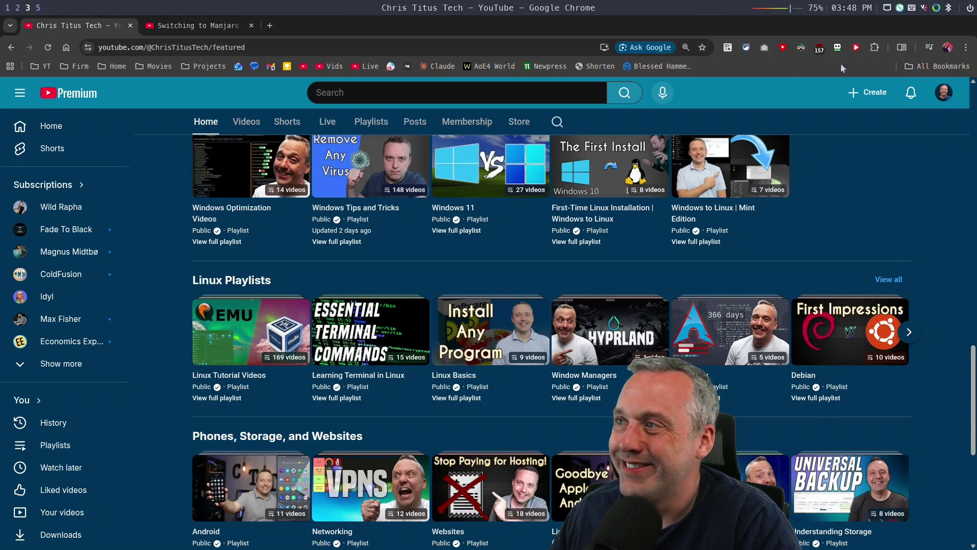
click(966, 47)
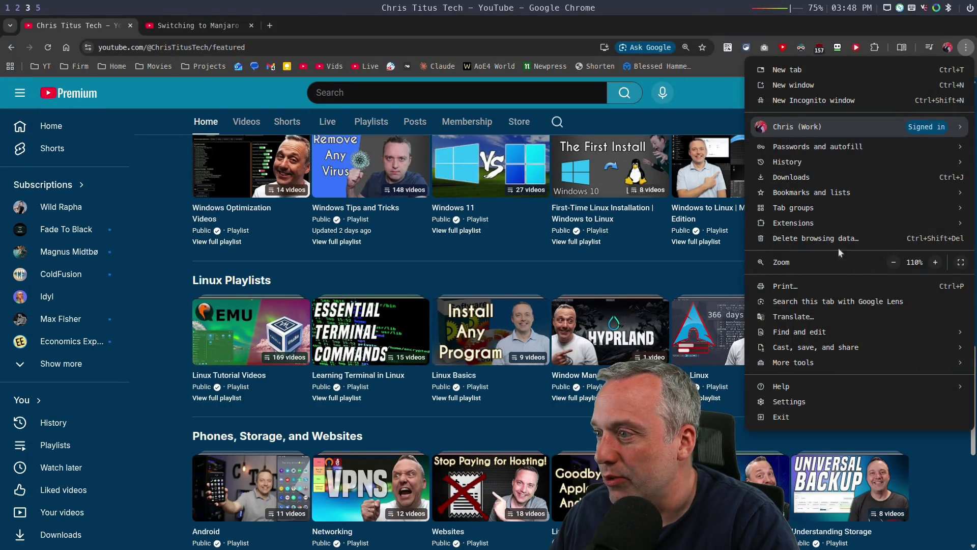
mouse_move(788, 162)
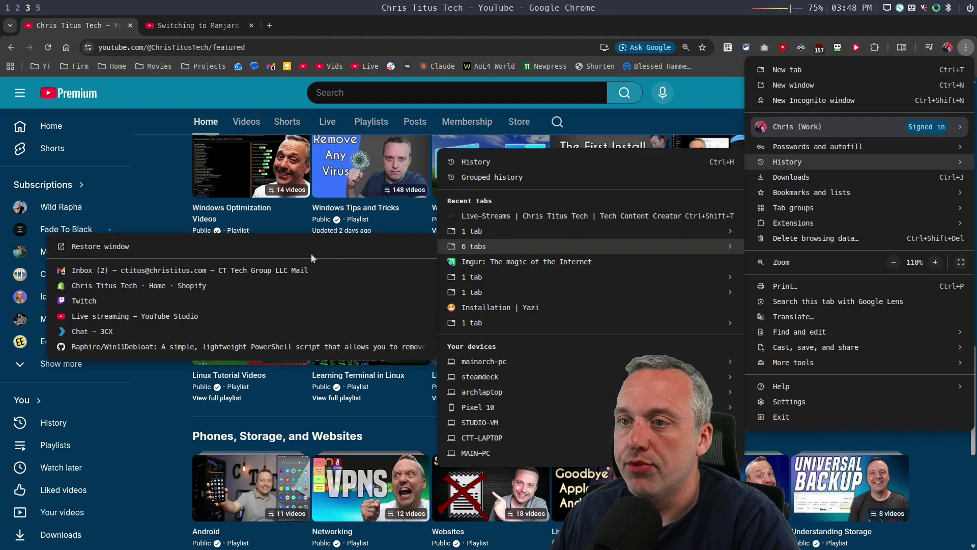
click(310, 248)
key(super+q)
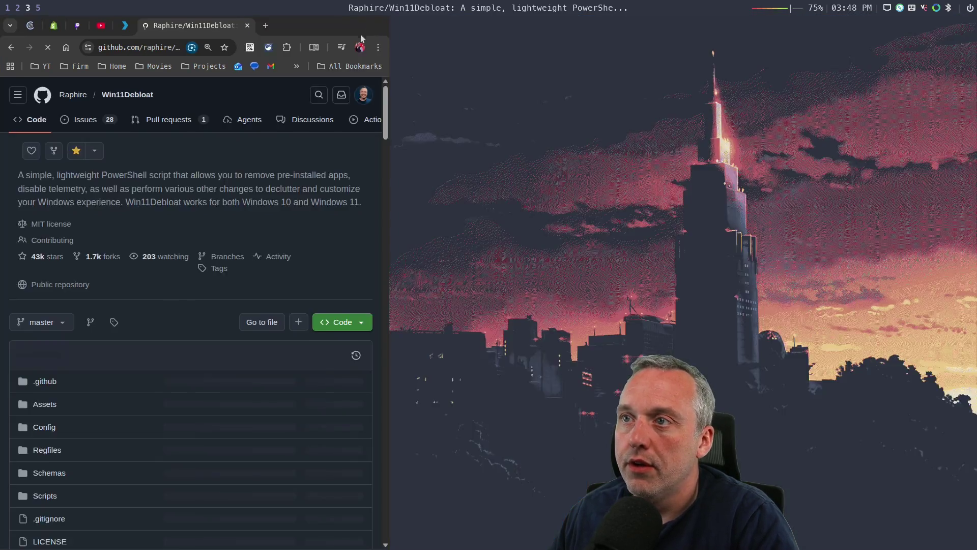
click(76, 26)
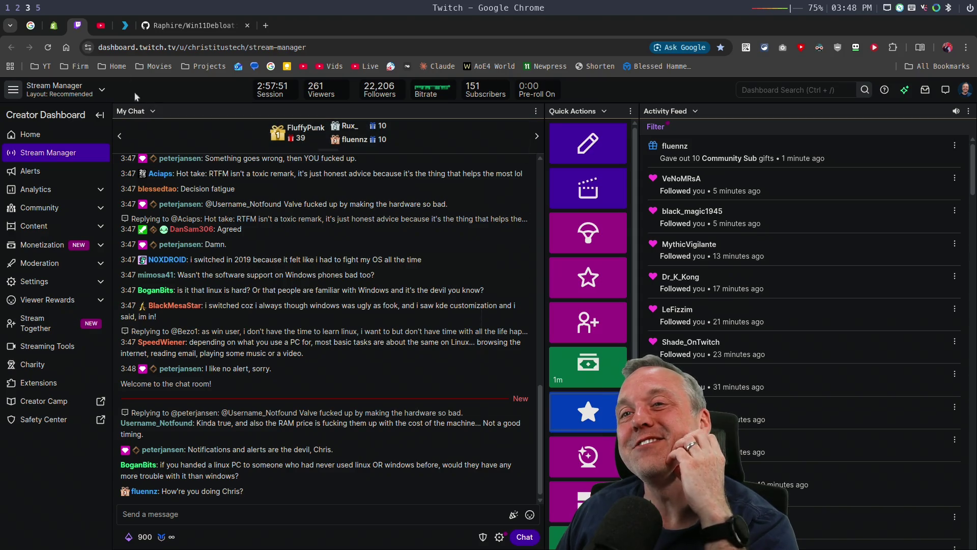
Step: Review YouTube Studio's viewer activity comments, then return to the StreamerBot chat window
click(101, 25)
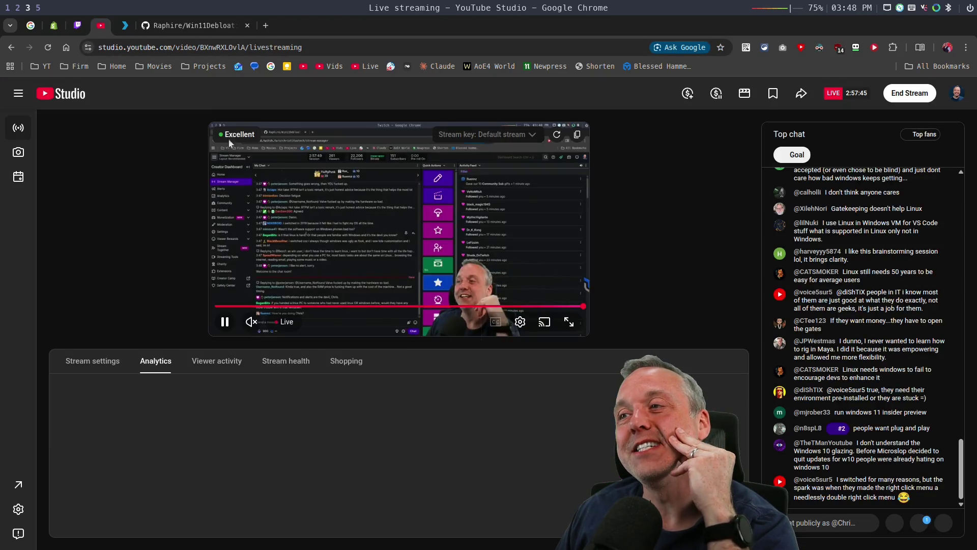
click(207, 364)
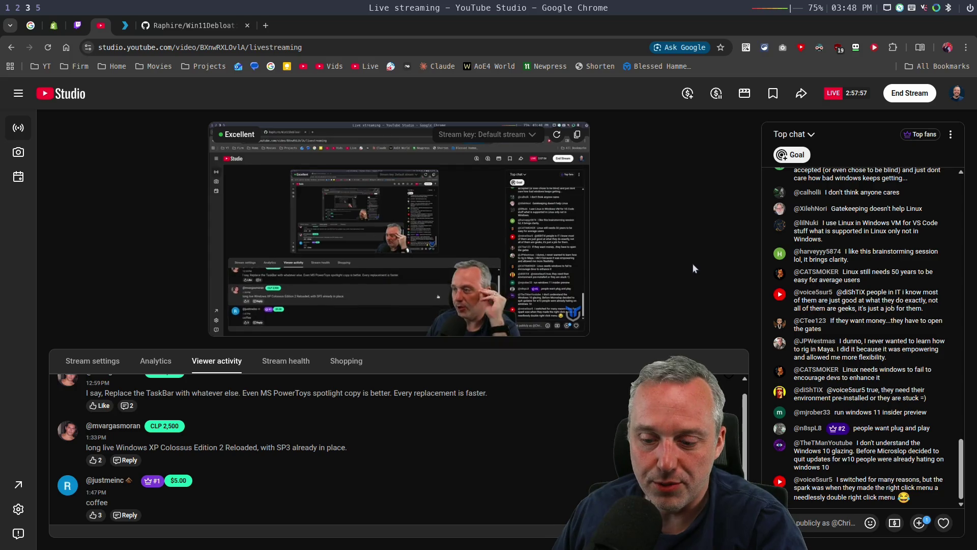
key(super+5)
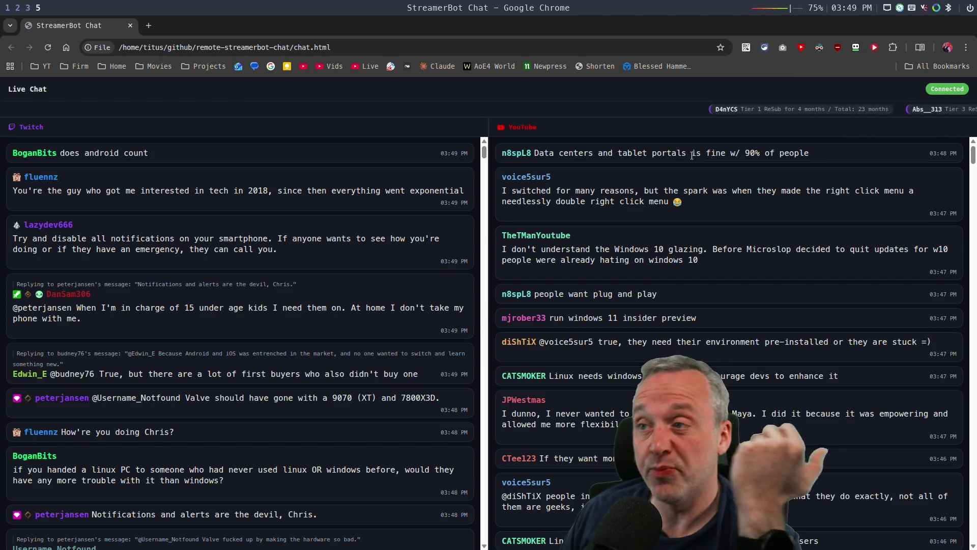
Step: Highlight the YouTube message about data centers, then return to the blog post editor
drag(821, 155, 497, 153)
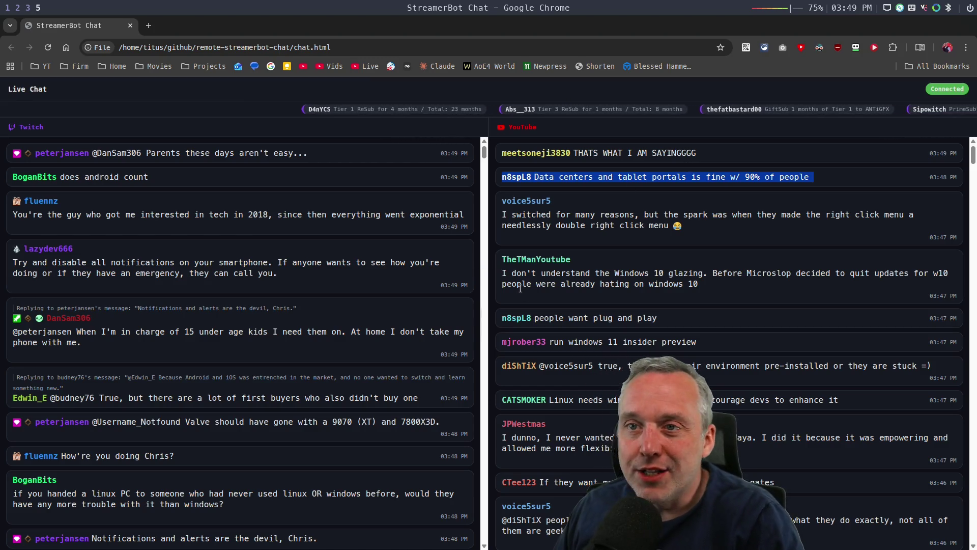
key(super+1)
key(super+2)
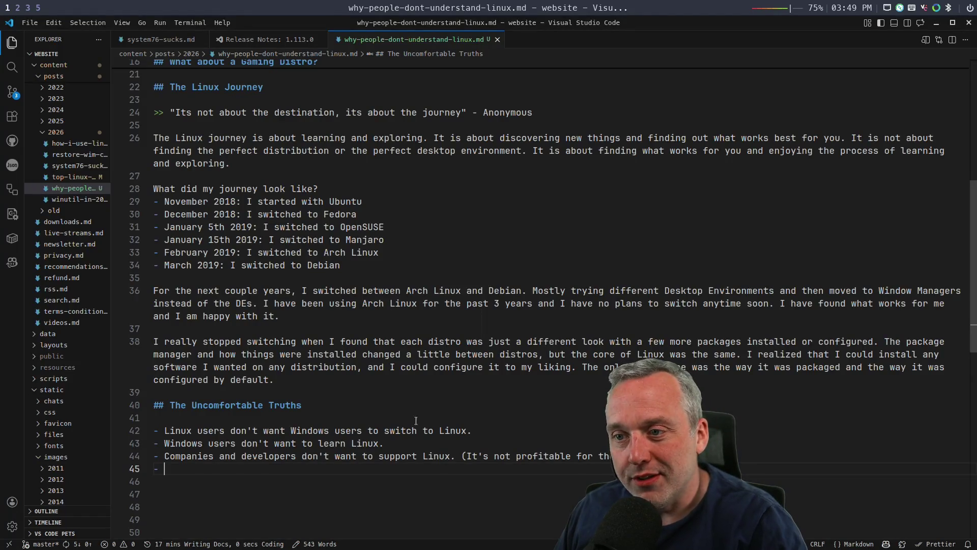
Step: Write the '## Where will Linux Win?' heading and begin the '- The Steam Machine' bullet
key(BackSpace)
key(BackSpace)
key(Return)
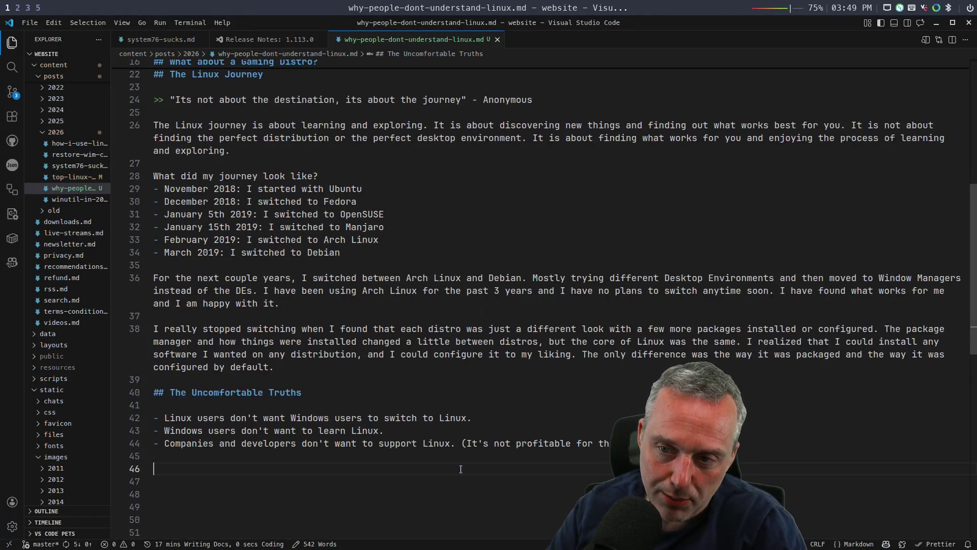
scroll(460, 469, down, 1)
text(##)
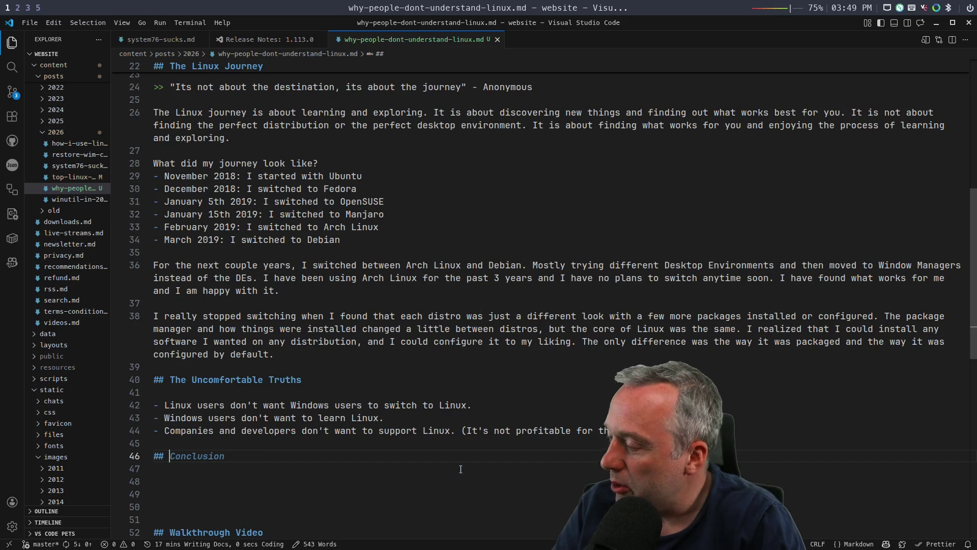
text(Where)
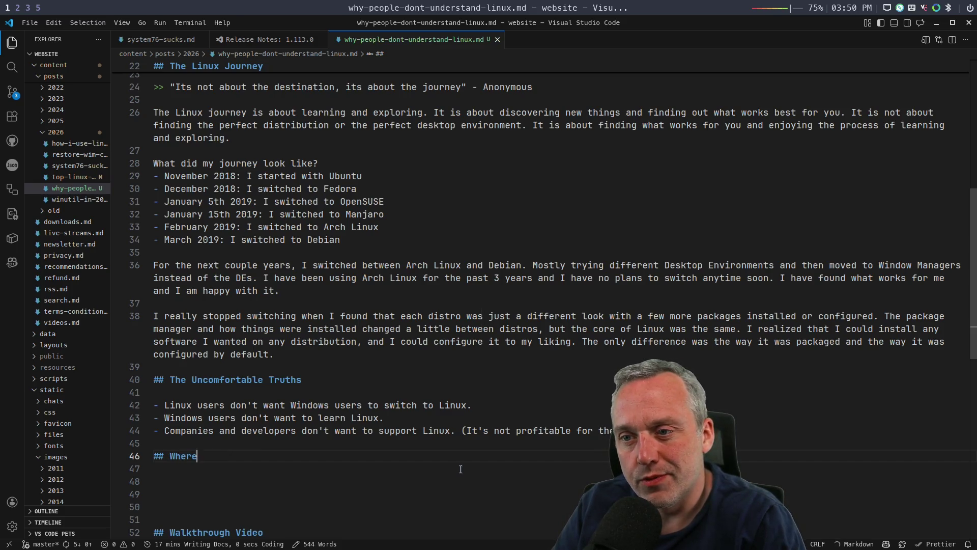
text( will Linux)
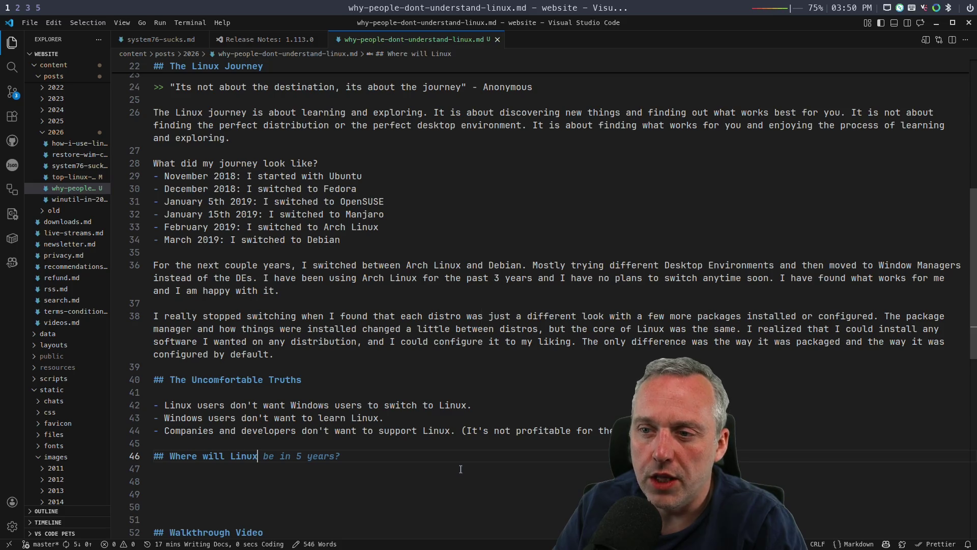
text( su)
key(BackSpace)
key(BackSpace)
text(Win)
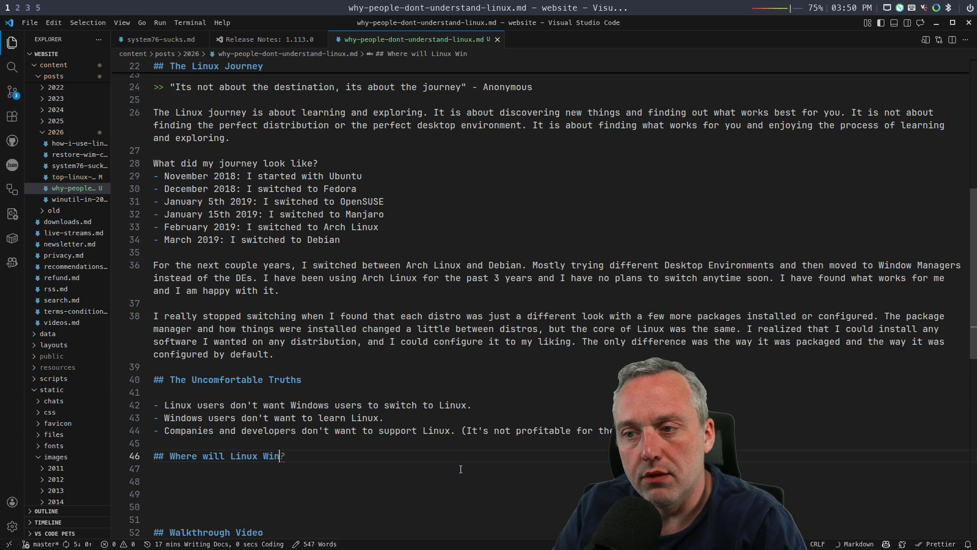
key(Return)
key(Return)
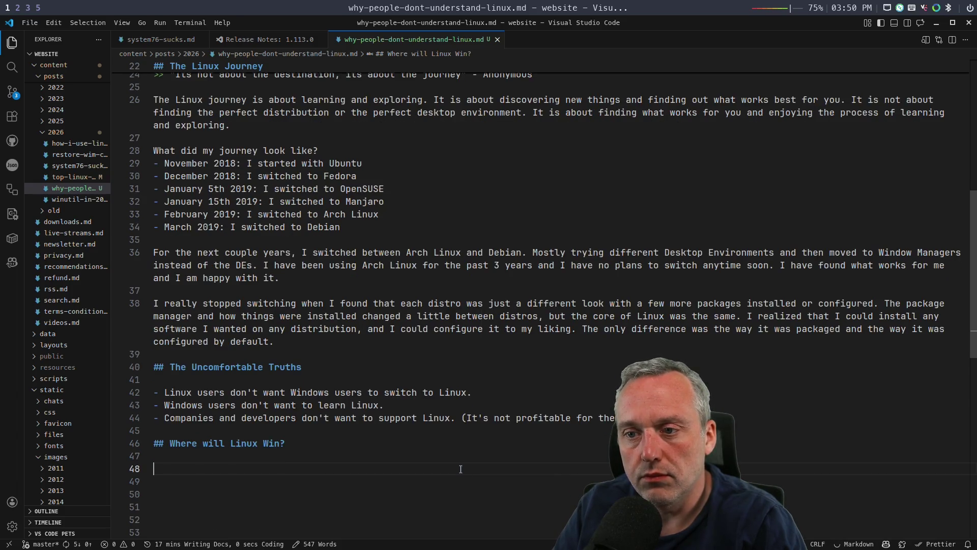
text(- The Steam Machi)
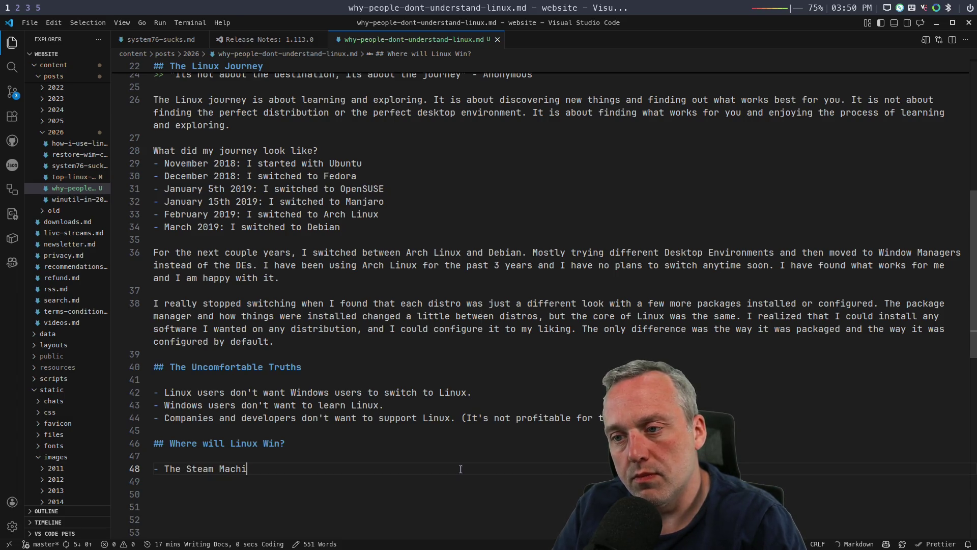
text(ne)
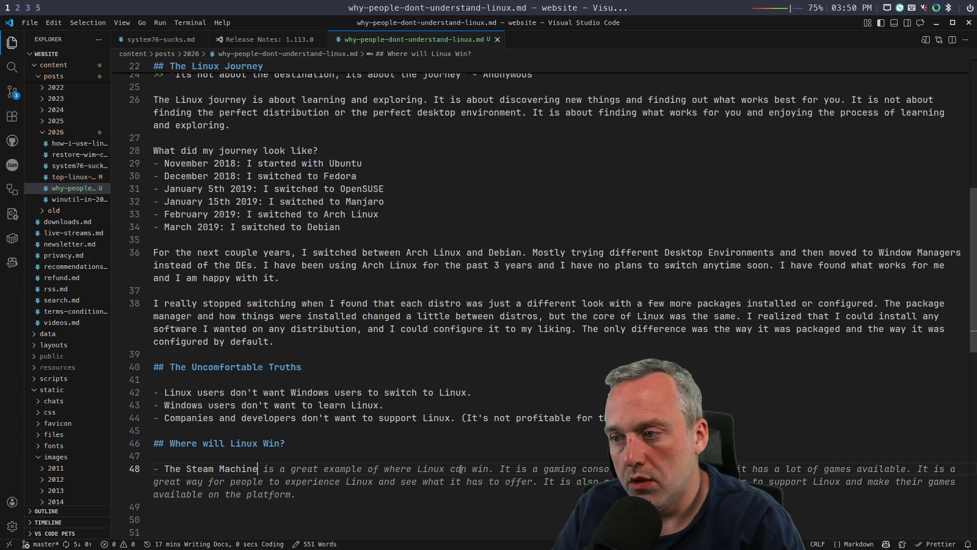
Step: Complete the Steam Machine bullet and add the Steam Deck 'already won, millions sold' bullet via Copilot
key(Tab)
scroll(460, 469, down, 1)
click(461, 469)
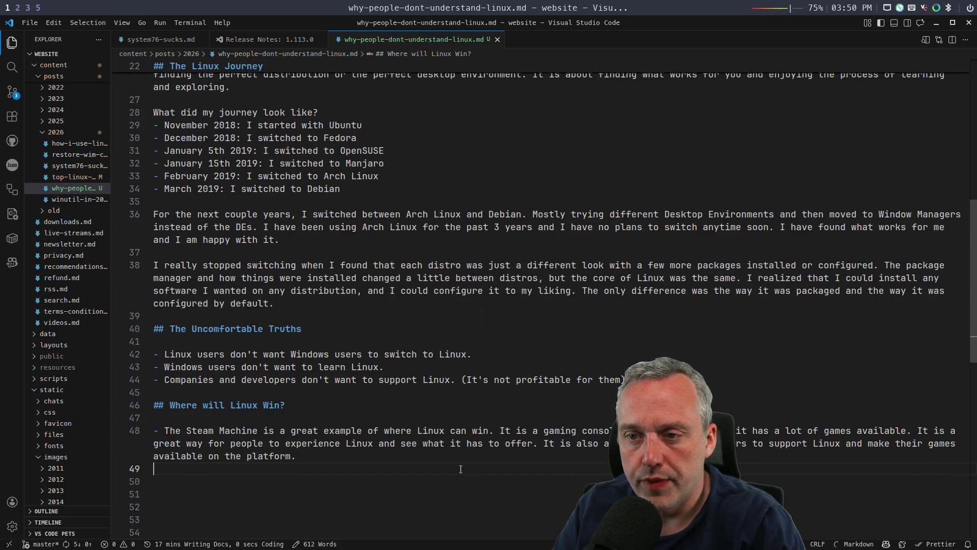
text(-The Steam Deck)
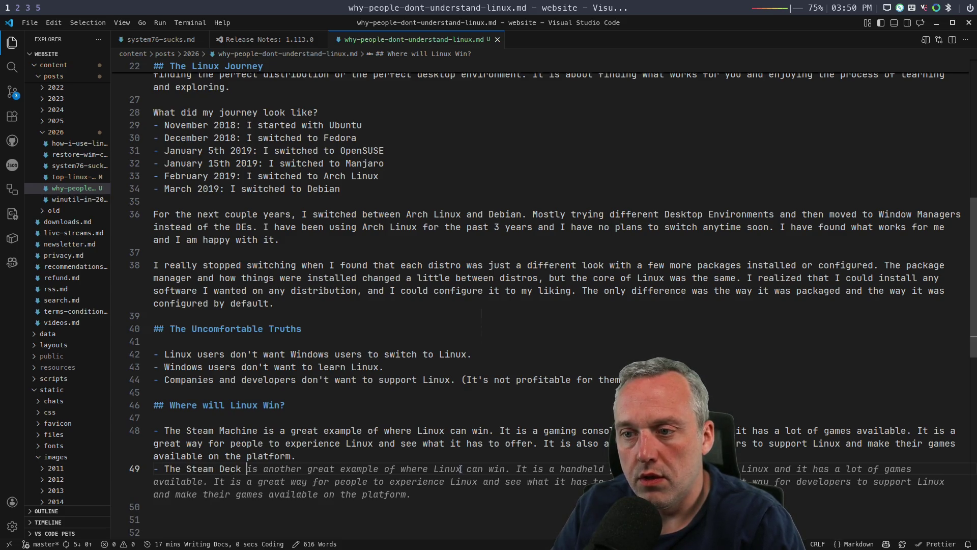
text(has already won with mio9)
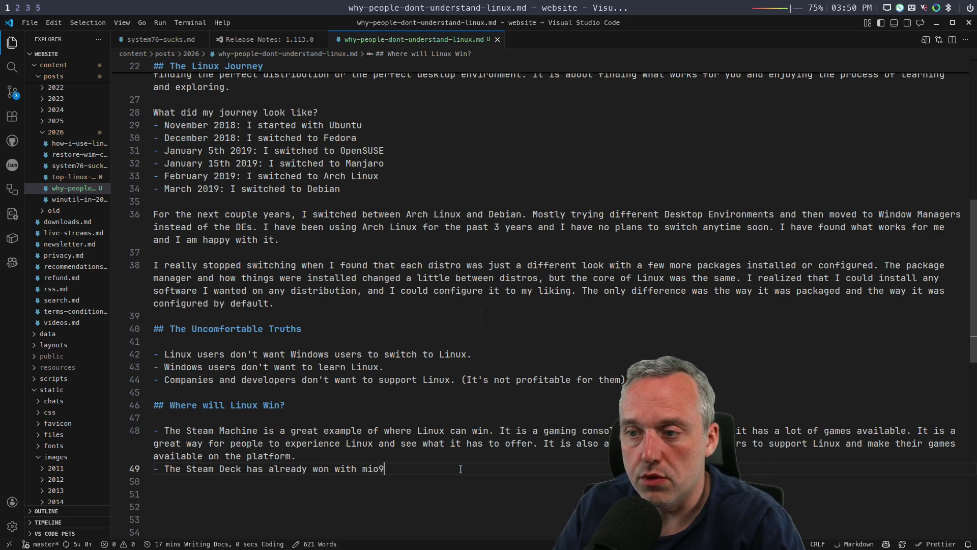
key(BackSpace)
key(BackSpace)
text(llions of)
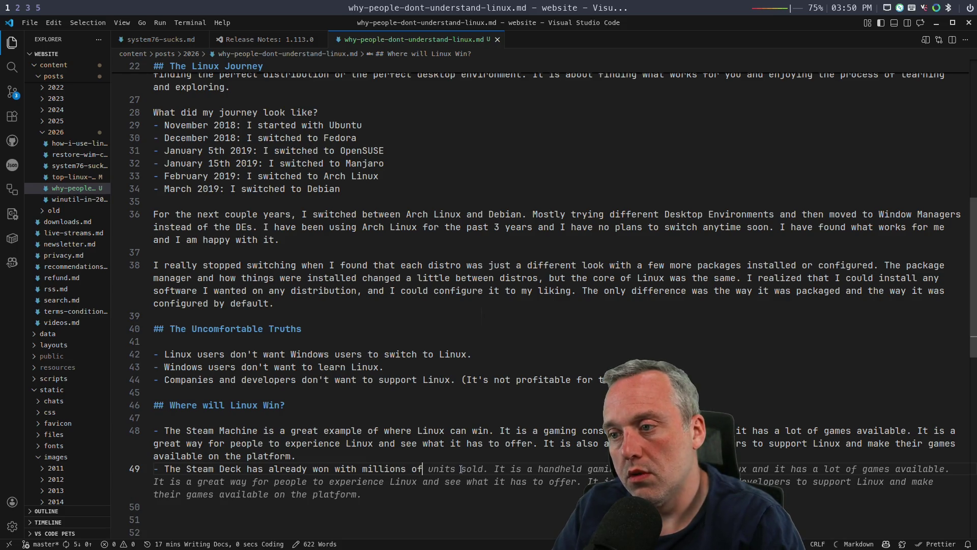
key(Tab)
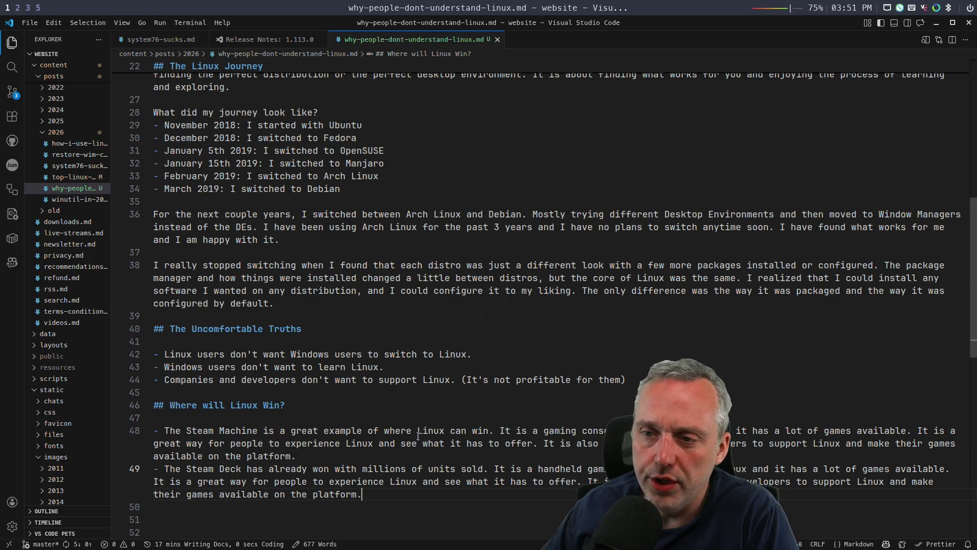
scroll(430, 413, down, 1)
Step: Delete the surplus blank lines above '## Walkthrough Video'
key(Down)
key(Down)
key(Down)
key(Delete)
key(Delete)
key(BackSpace)
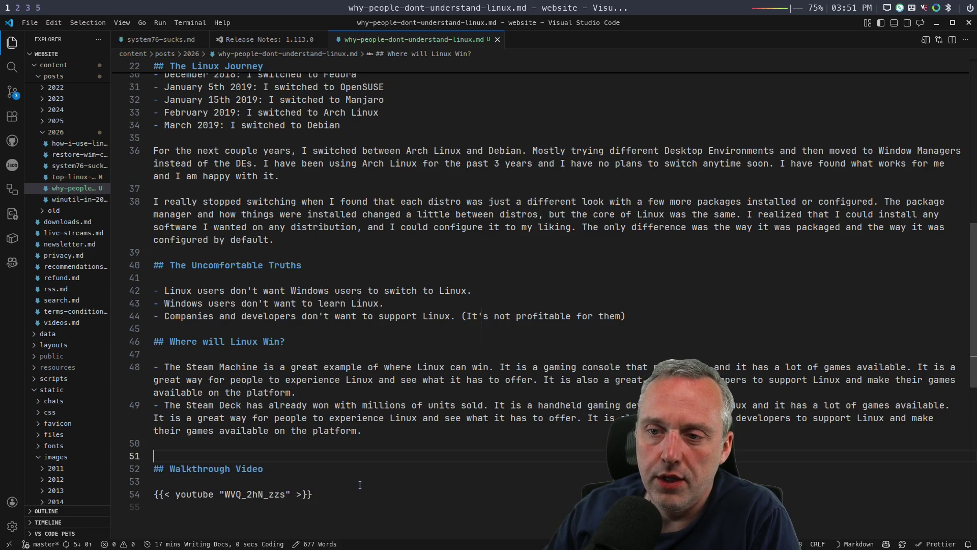
key(BackSpace)
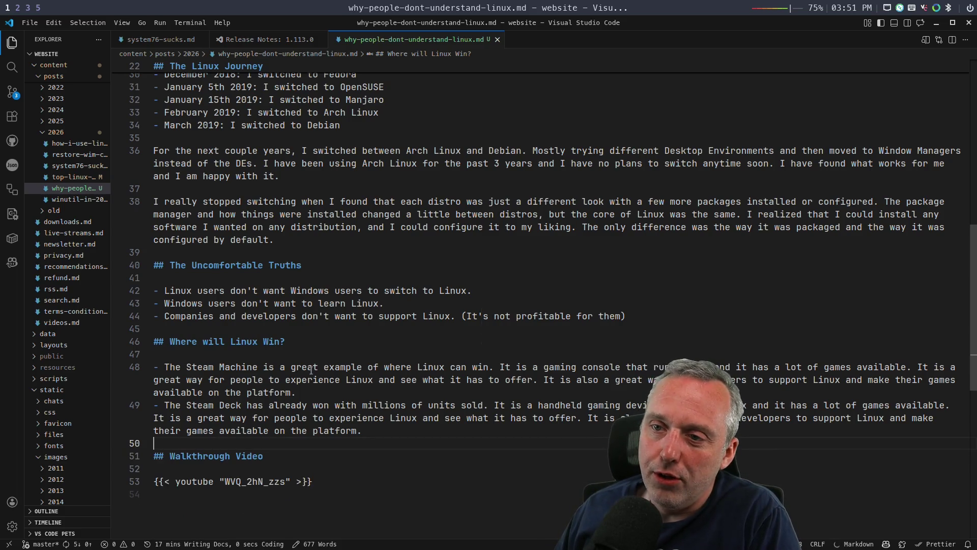
scroll(367, 386, up, 1)
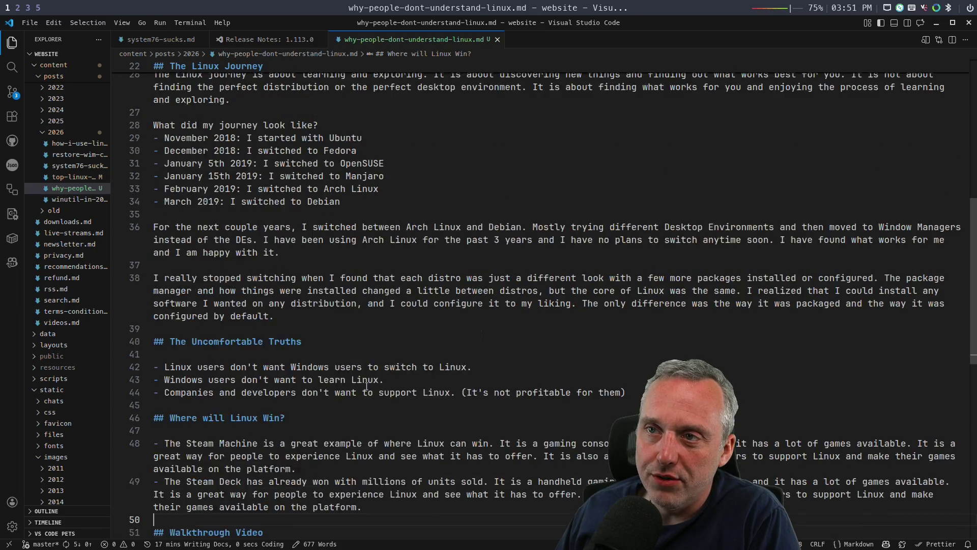
scroll(366, 387, up, 1)
scroll(367, 386, up, 1)
scroll(368, 388, up, 3)
scroll(368, 388, up, 1)
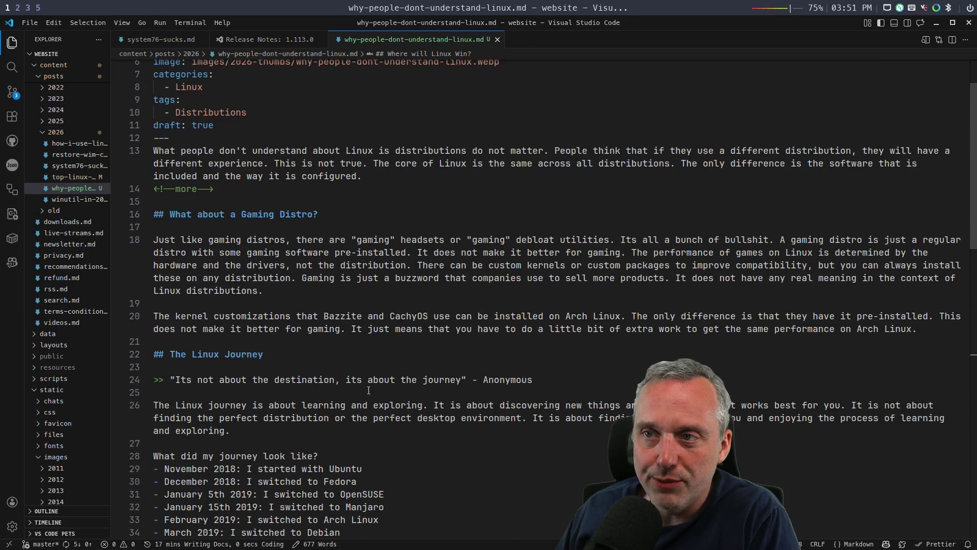
scroll(368, 390, down, 1)
scroll(368, 390, down, 1)
scroll(341, 359, down, 2)
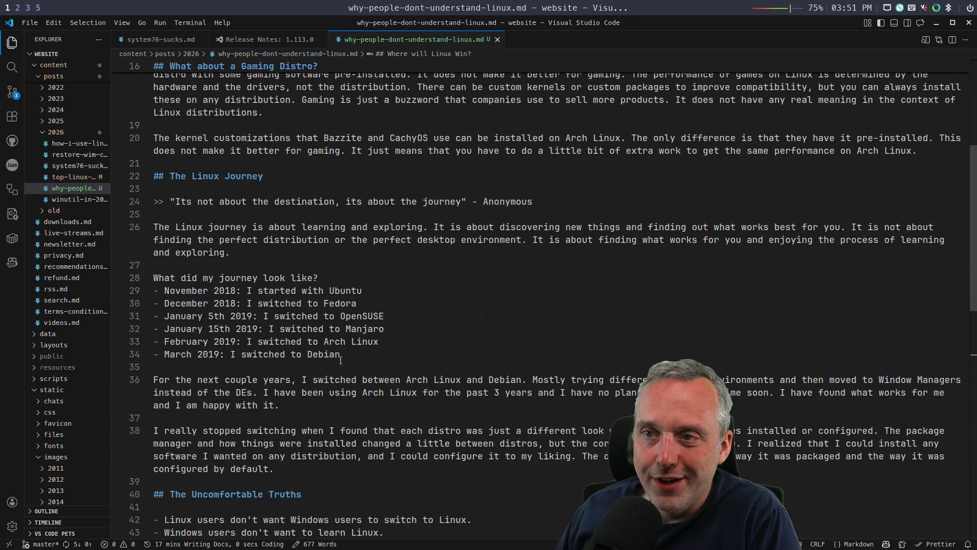
scroll(359, 320, up, 1)
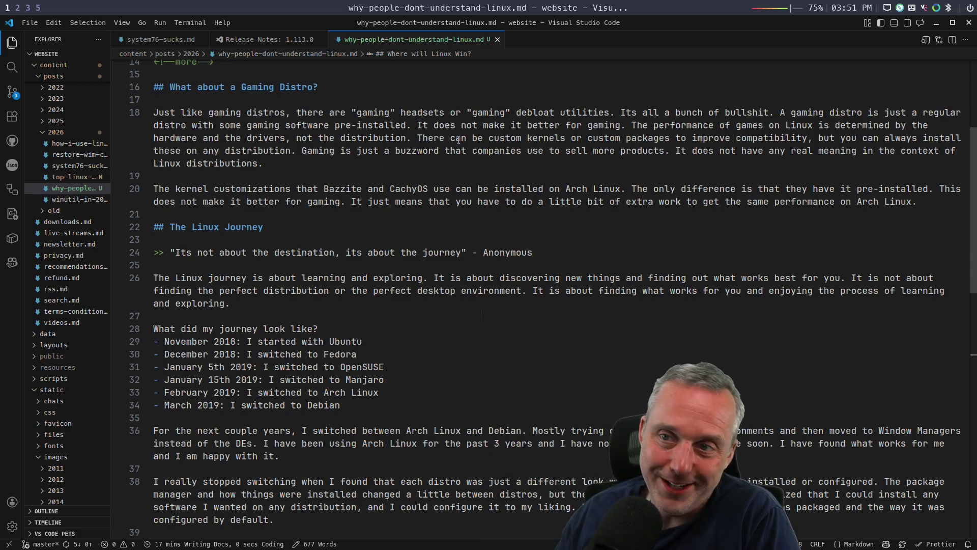
scroll(540, 277, down, 2)
scroll(540, 276, down, 3)
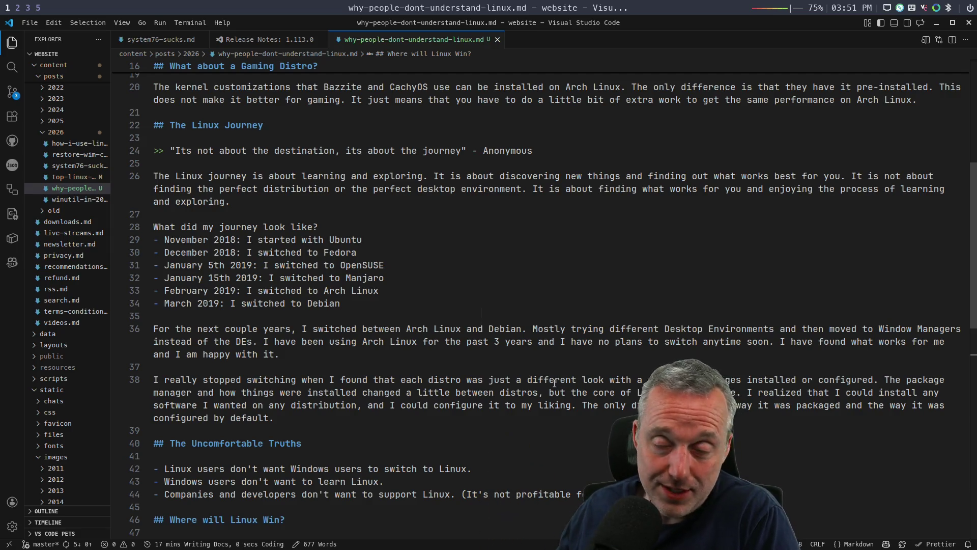
scroll(592, 423, down, 1)
scroll(592, 428, down, 3)
scroll(591, 438, down, 2)
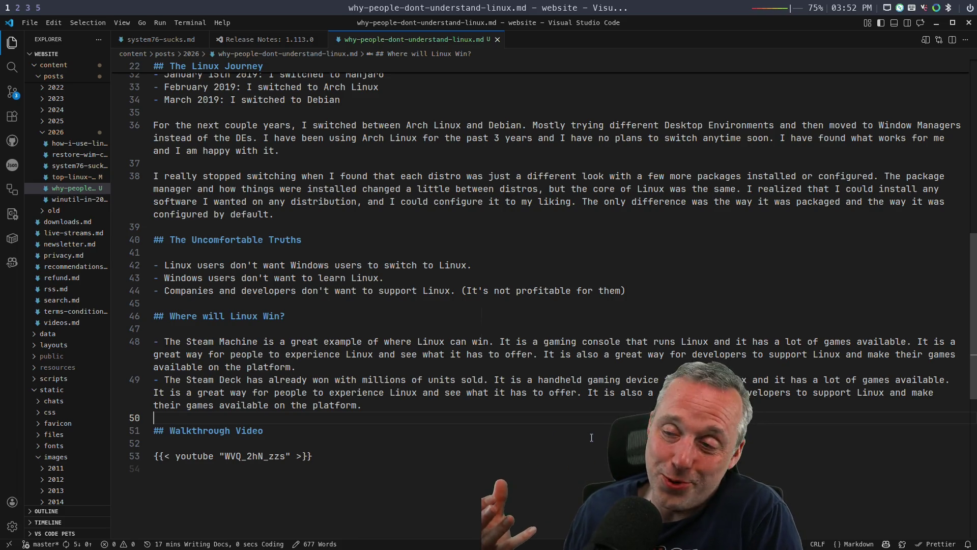
scroll(591, 438, down, 2)
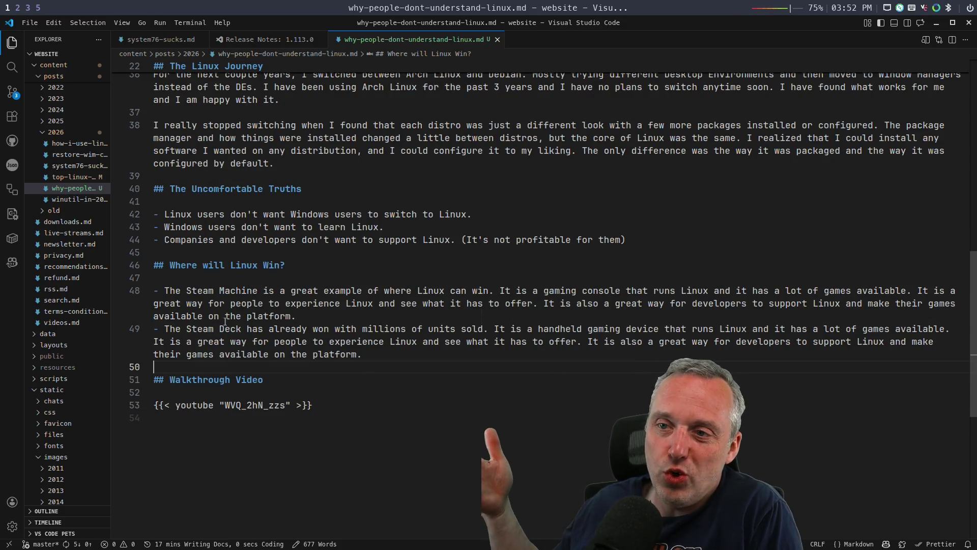
click(241, 302)
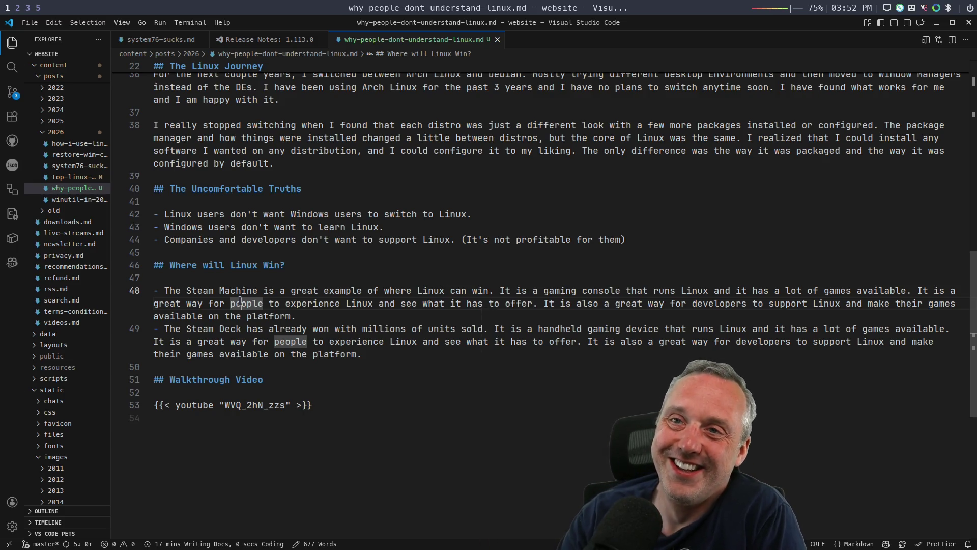
key(super+5)
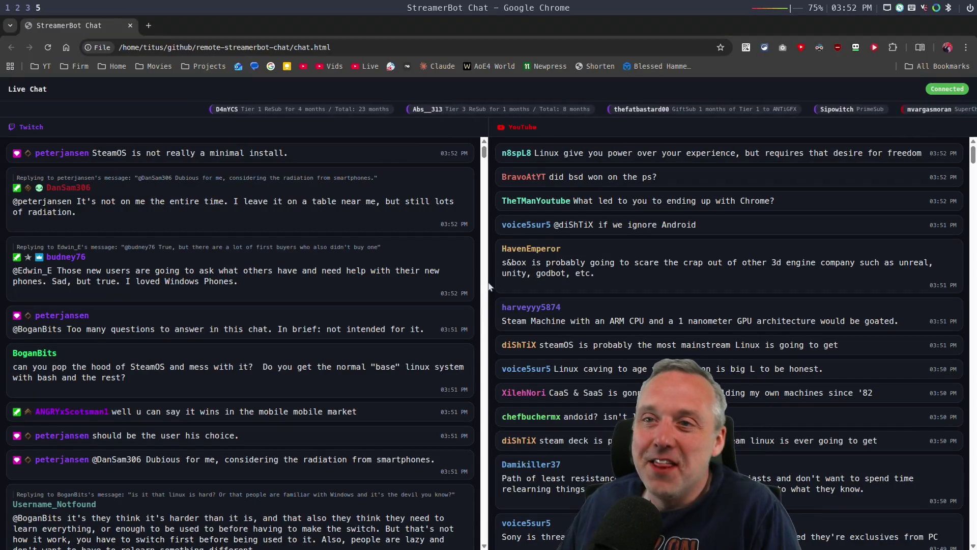